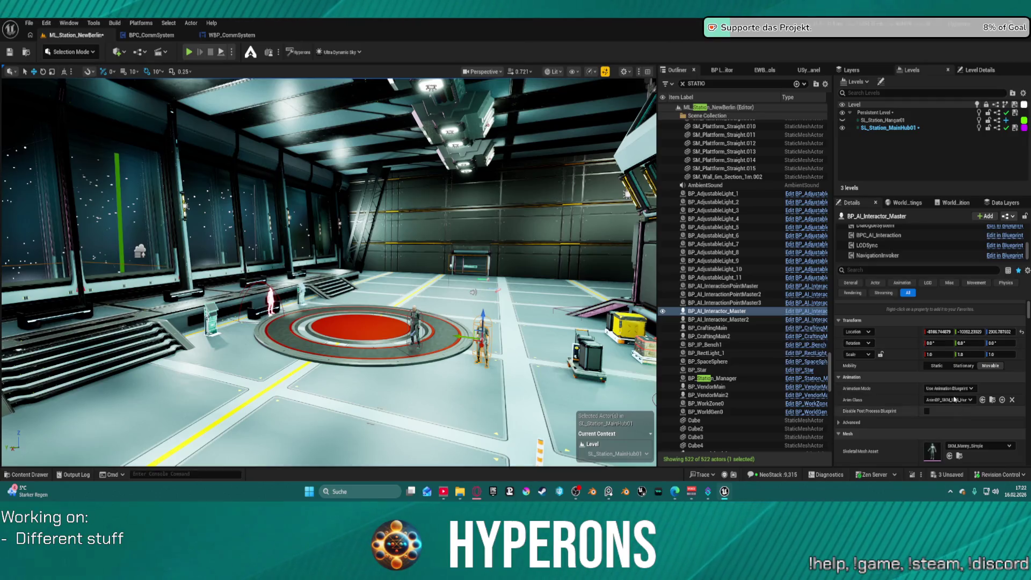
Delete two entries from BPC_AI_Interaction's Available Interaction Points, leaving two
left_click(884, 235)
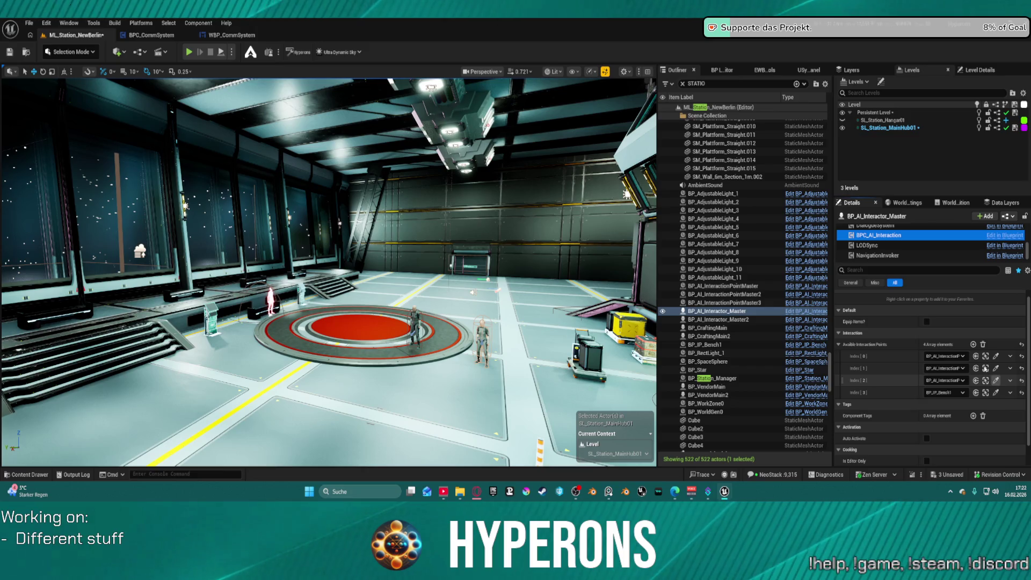
left_click(1012, 369)
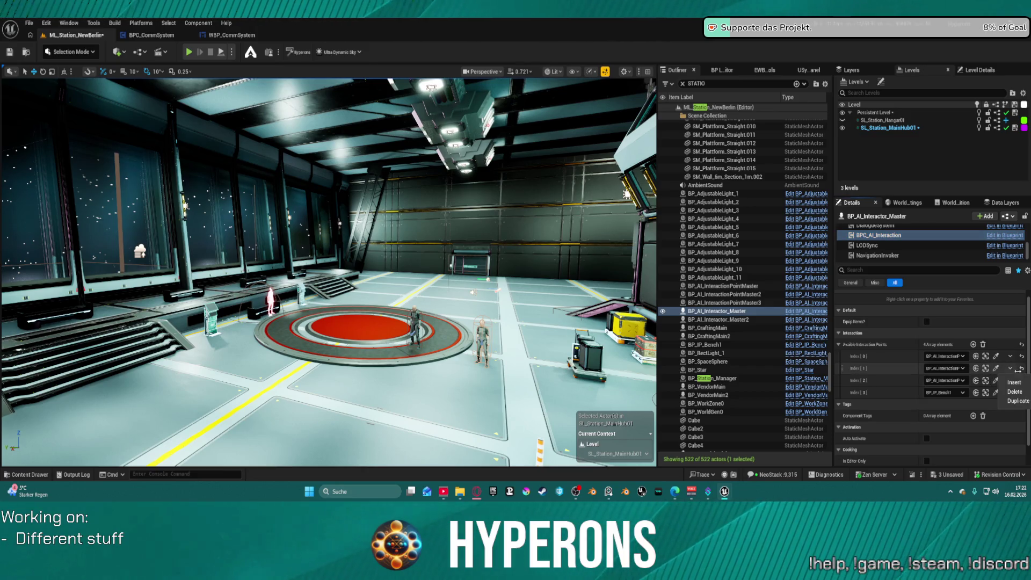
left_click(1020, 393)
left_click(1012, 381)
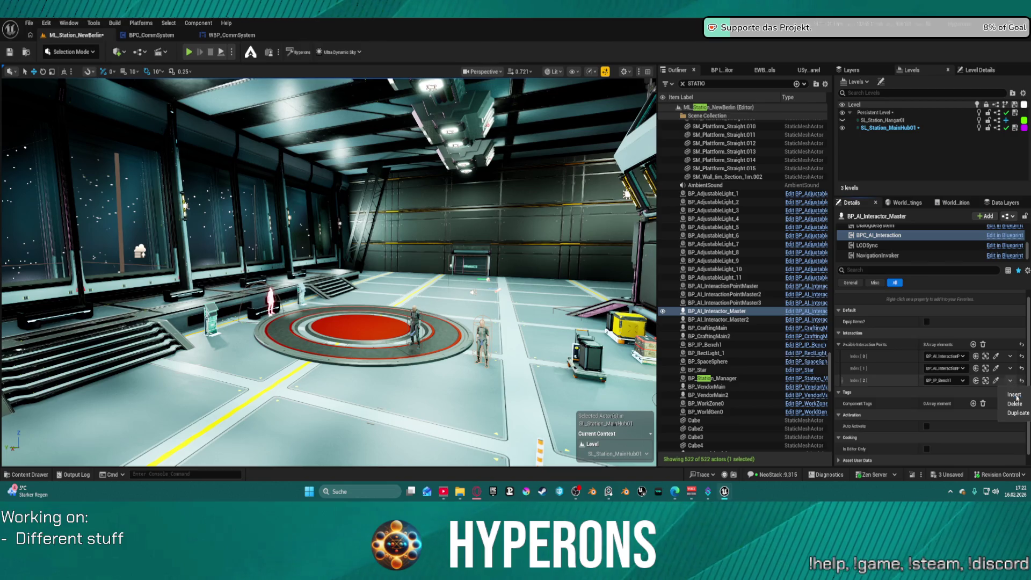
left_click(1020, 409)
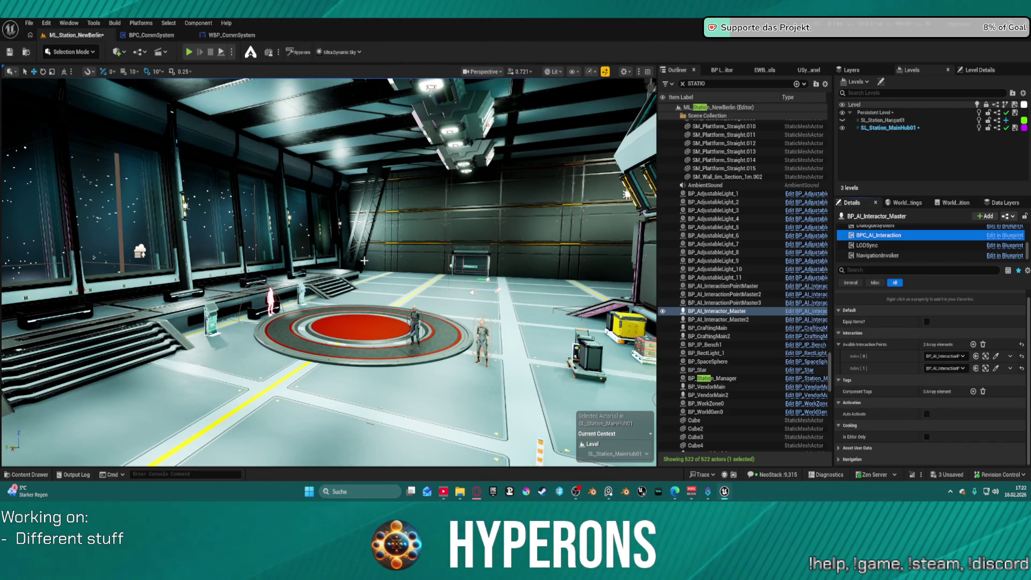
mouse_move(329, 272)
left_mouse_down()
mouse_move(306, 218)
mouse_move(309, 257)
mouse_move(274, 232)
mouse_move(327, 235)
left_mouse_up()
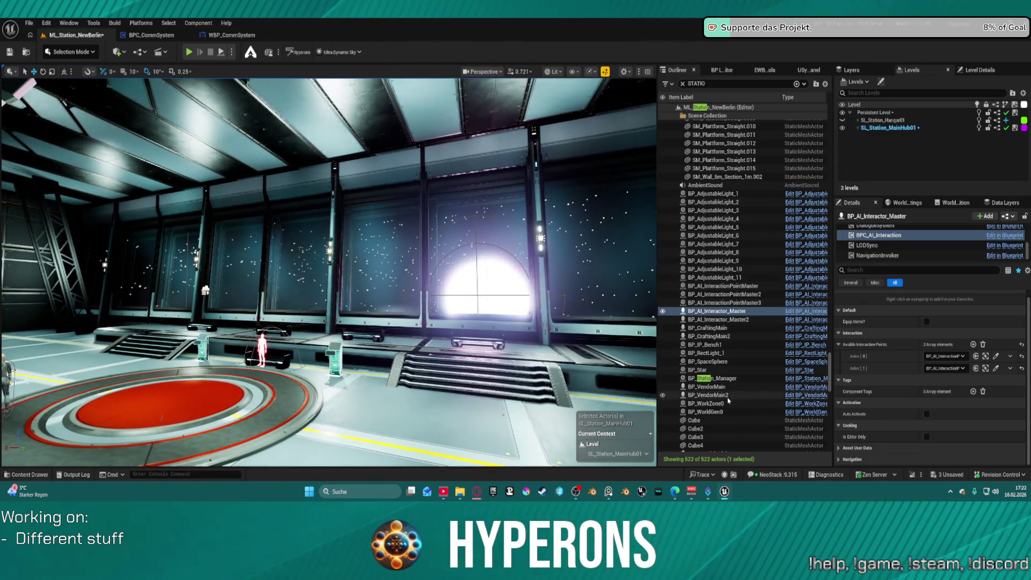
Reset BP_Station_Manager's PostProcess Lens > Bloom Intensity to its 0.675 default
left_click(720, 378)
scroll(962, 411, "down", 2)
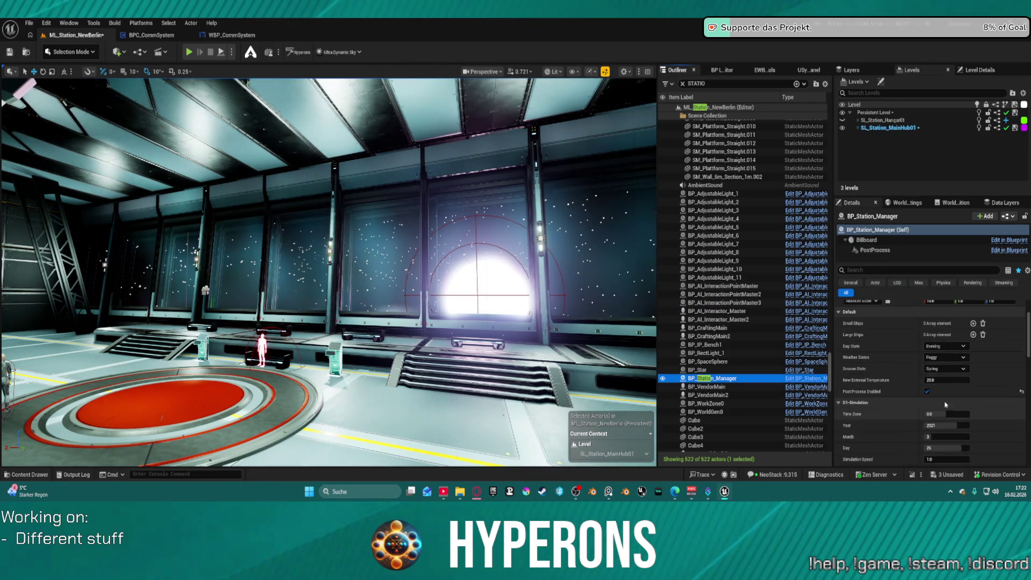
left_click(913, 251)
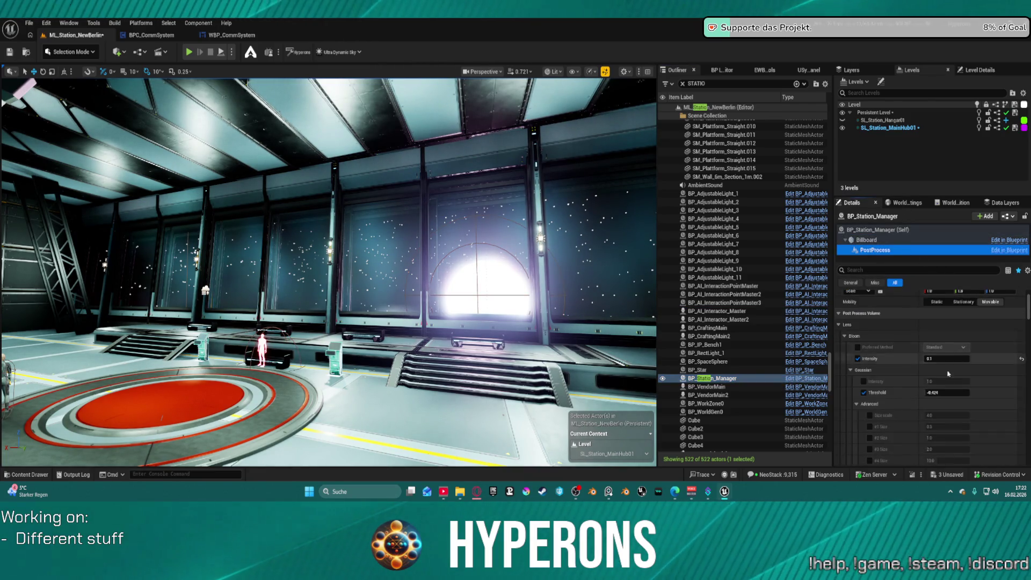
scroll(948, 374, "down", 6)
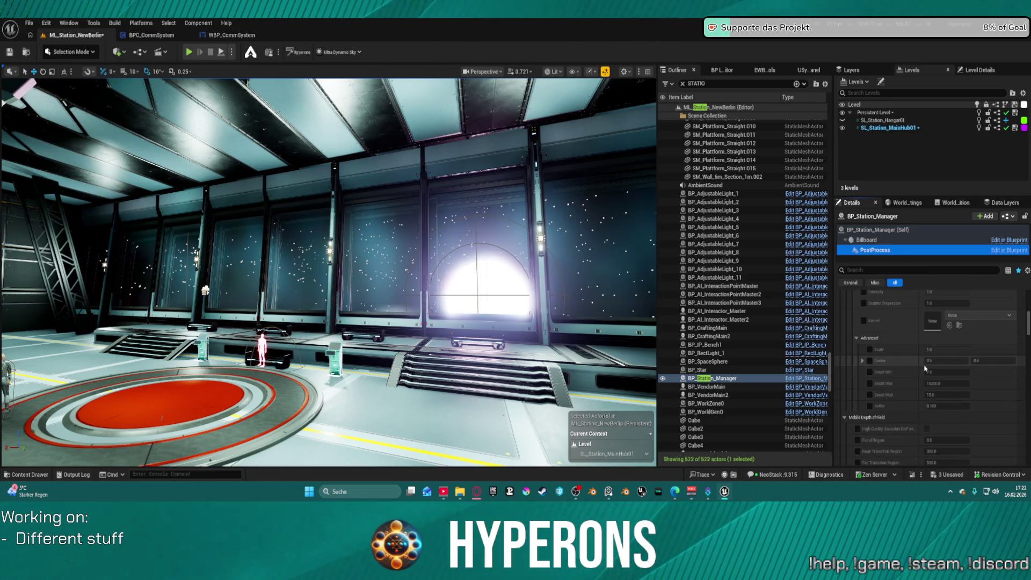
scroll(924, 370, "down", 3)
scroll(922, 371, "down", 2)
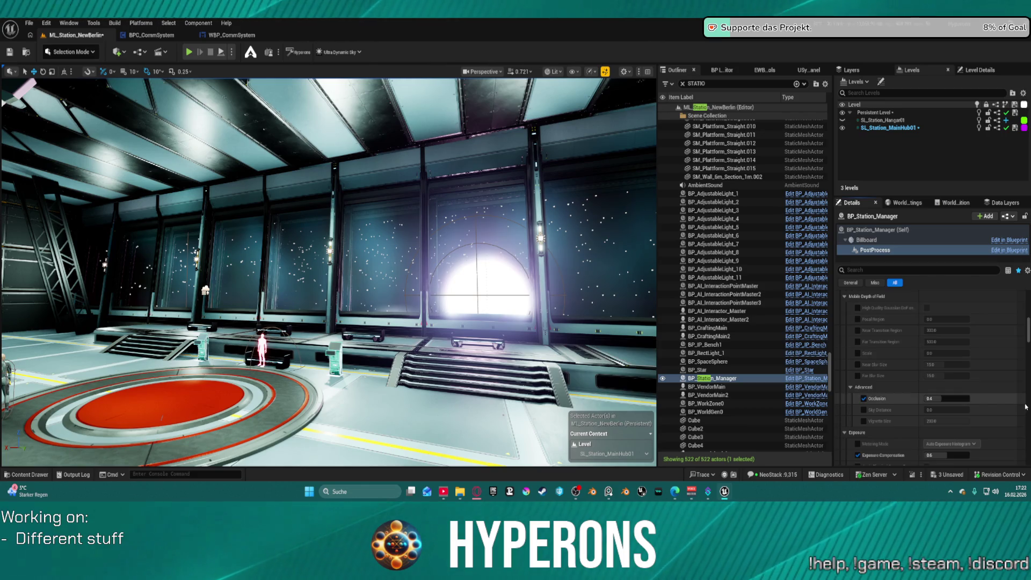
scroll(1026, 406, "down", 5)
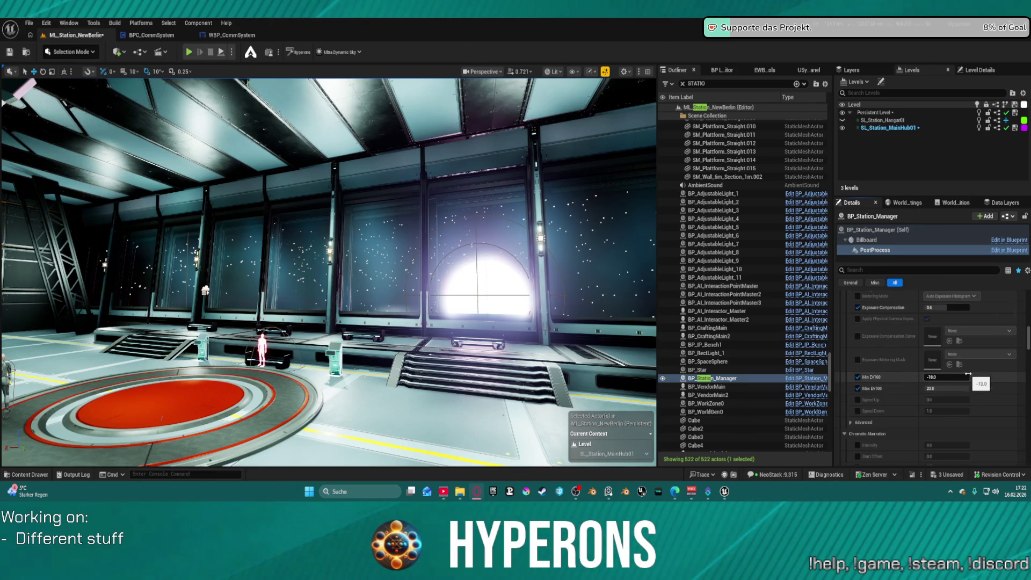
scroll(968, 373, "down", 5)
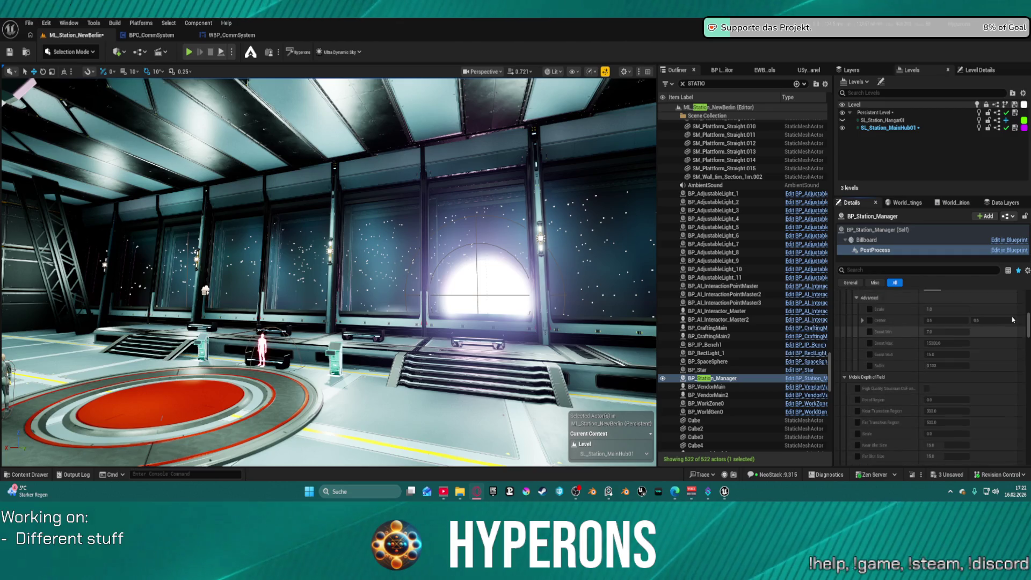
scroll(1013, 320, "up", 5)
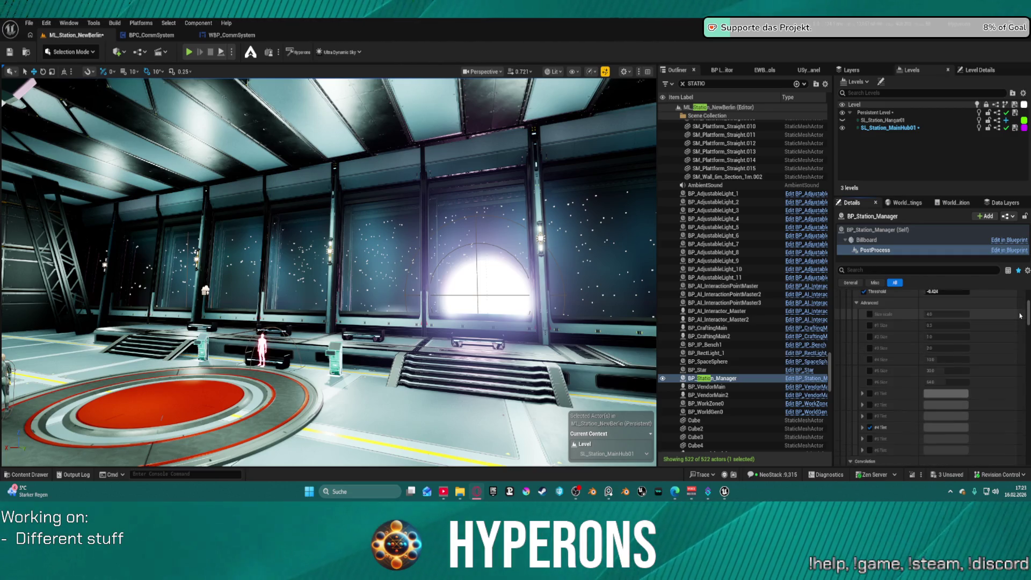
scroll(1021, 316, "up", 3)
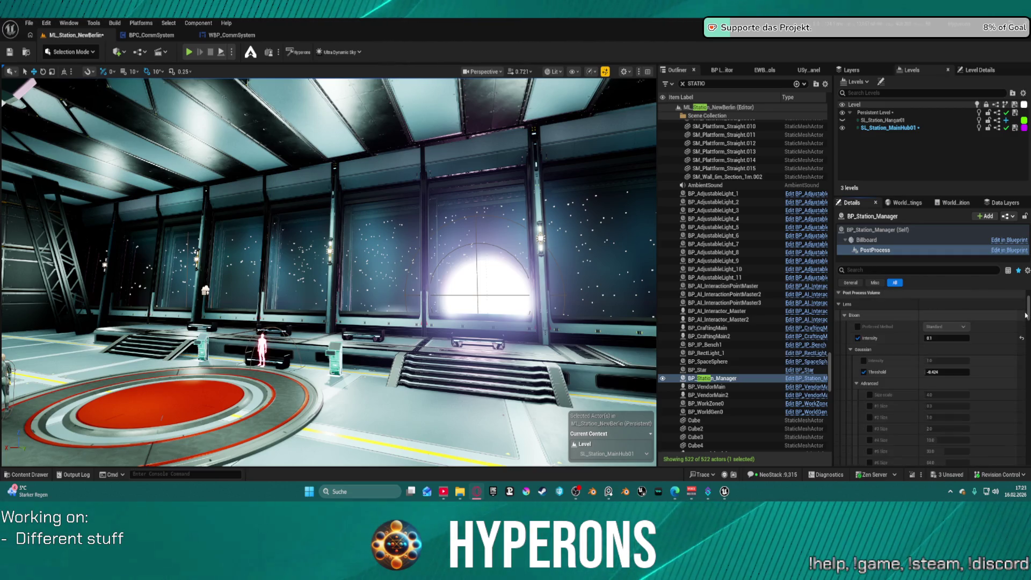
left_click(1022, 340)
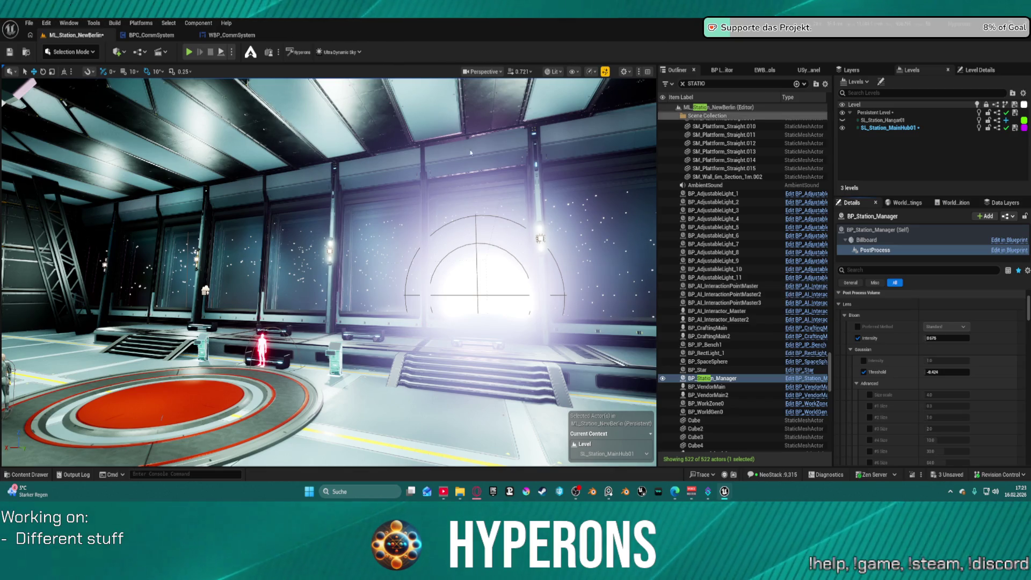
Fly the camera out of the hub hall toward the red-lit station structure
mouse_move(329, 272)
left_mouse_down()
mouse_move(263, 272)
mouse_move(209, 231)
left_mouse_up()
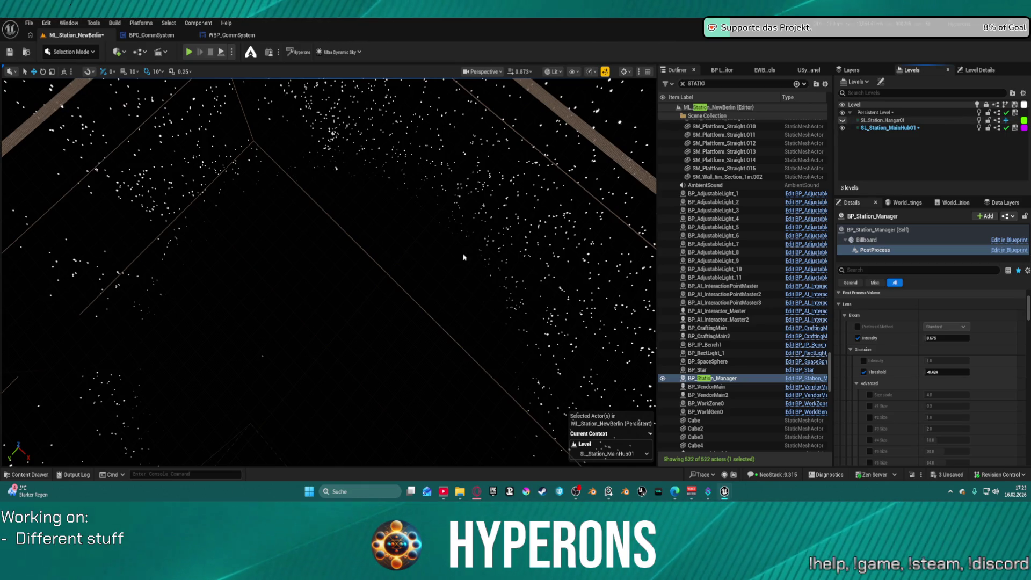
left_click_drag(454, 261, 435, 221)
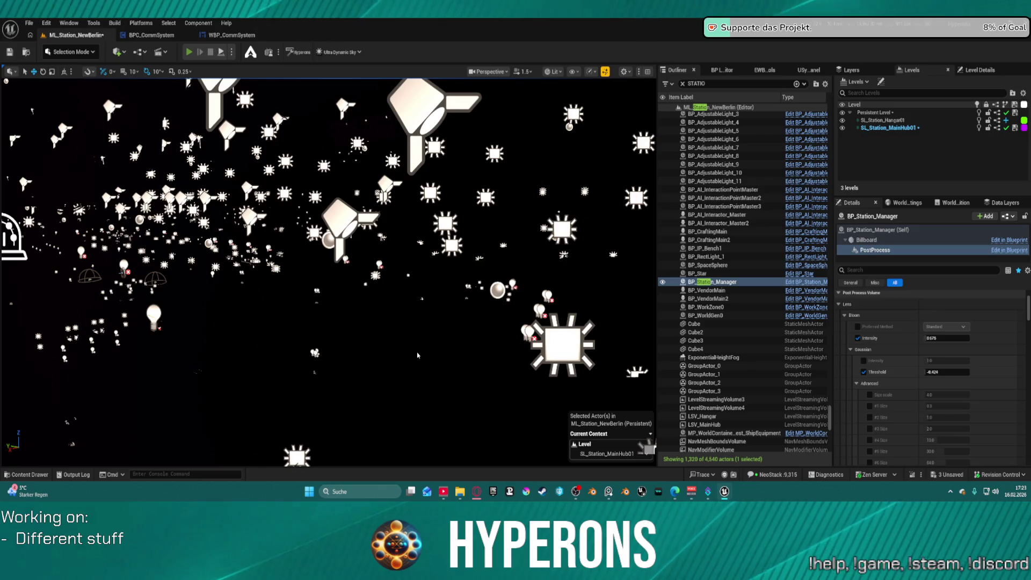
Play-test the station level in the editor with Alt+P, then stop the session
key("alt+p")
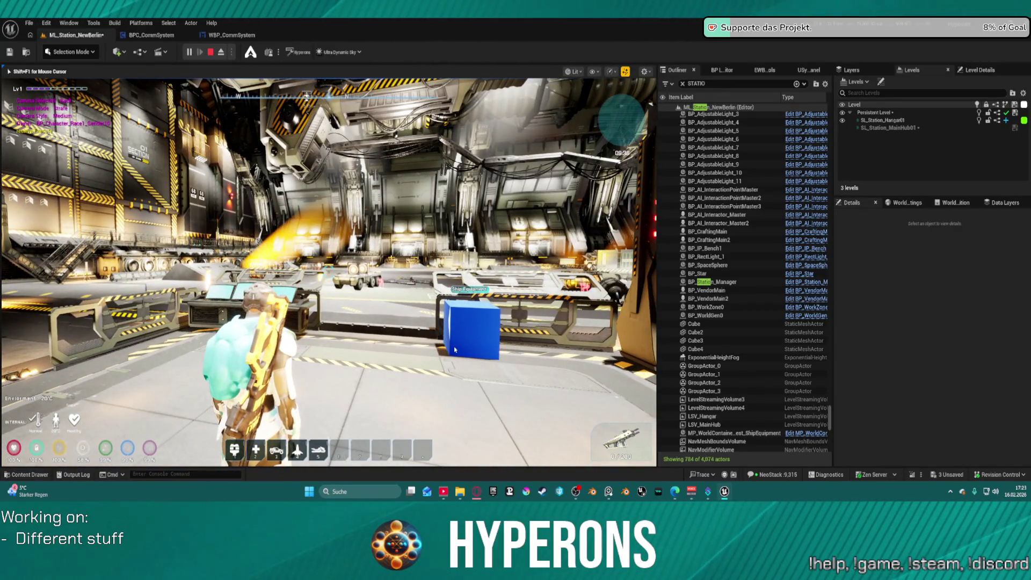
key("Escape")
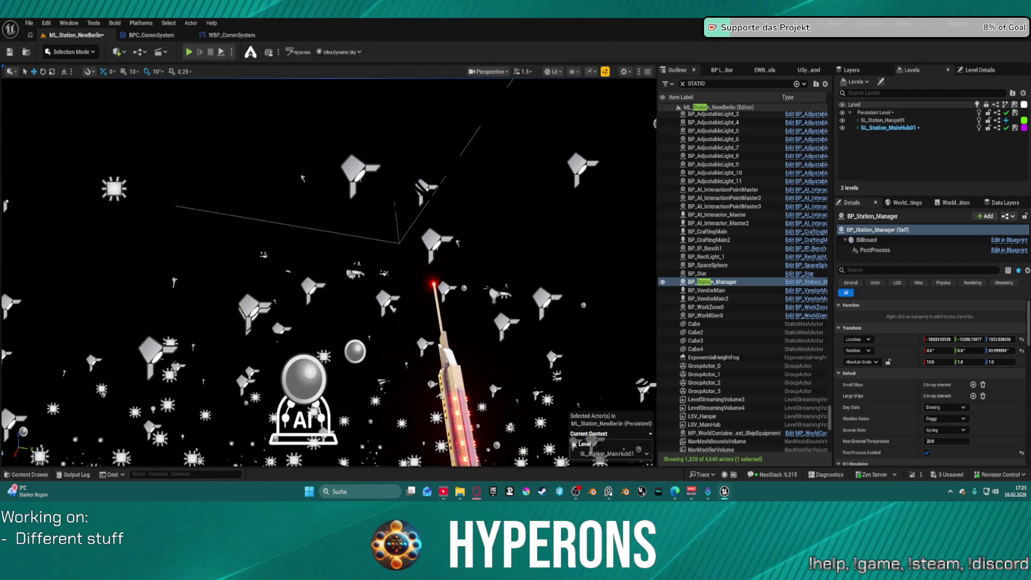
scroll(920, 398, "down", 3)
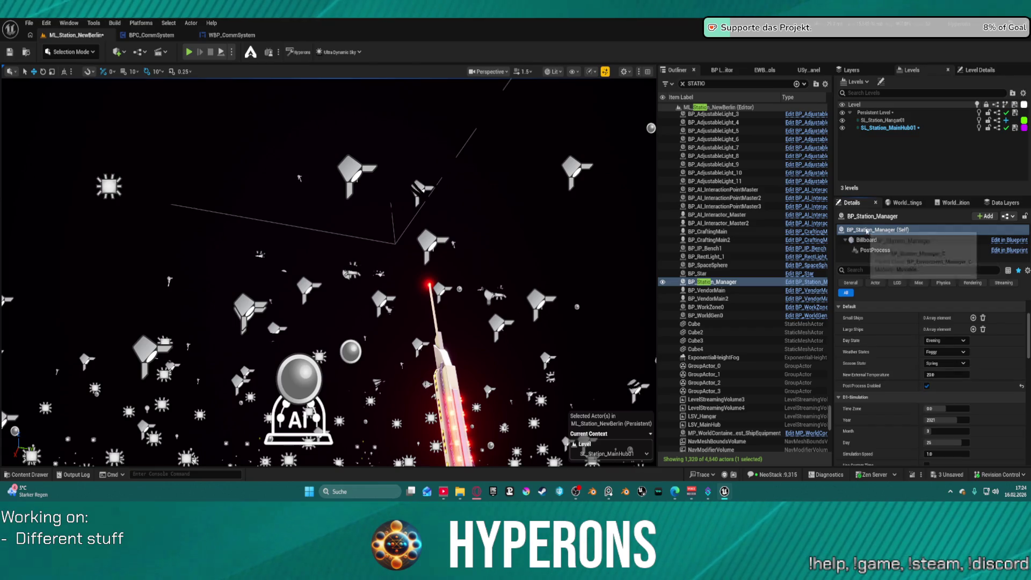
Drag BP_Station_Manager's PostProcess Exposure Compensation to 8.6 and focus the view on the actor
left_click(876, 251)
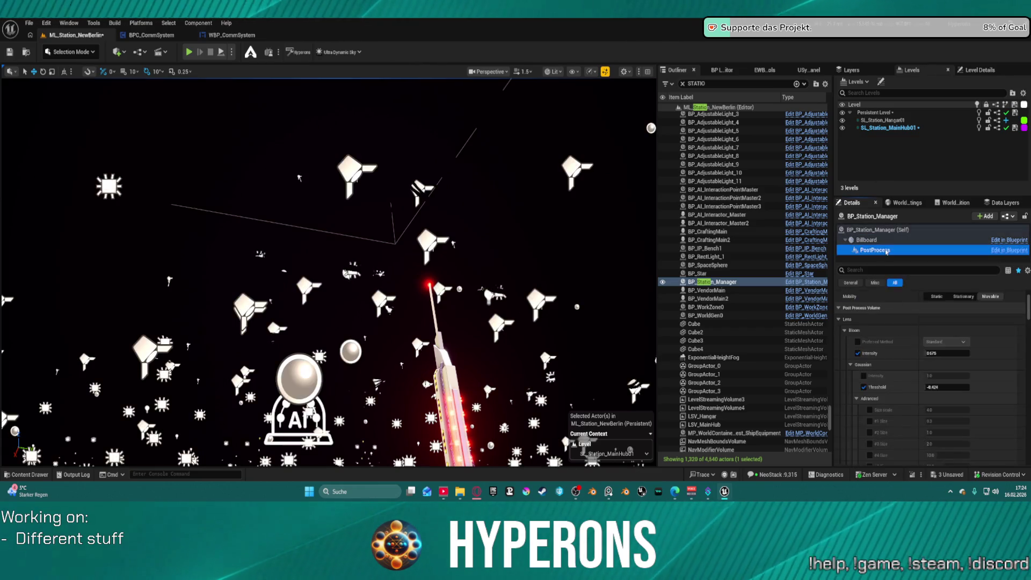
scroll(988, 372, "down", 3)
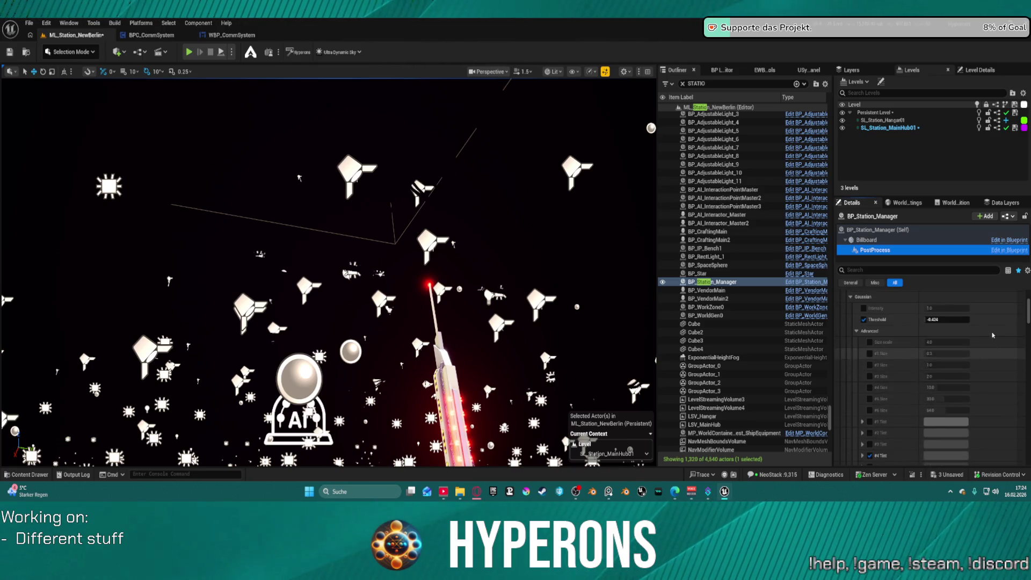
mouse_move(1028, 319)
left_mouse_down()
mouse_move(1030, 413)
mouse_move(1030, 329)
mouse_move(1029, 345)
left_mouse_up()
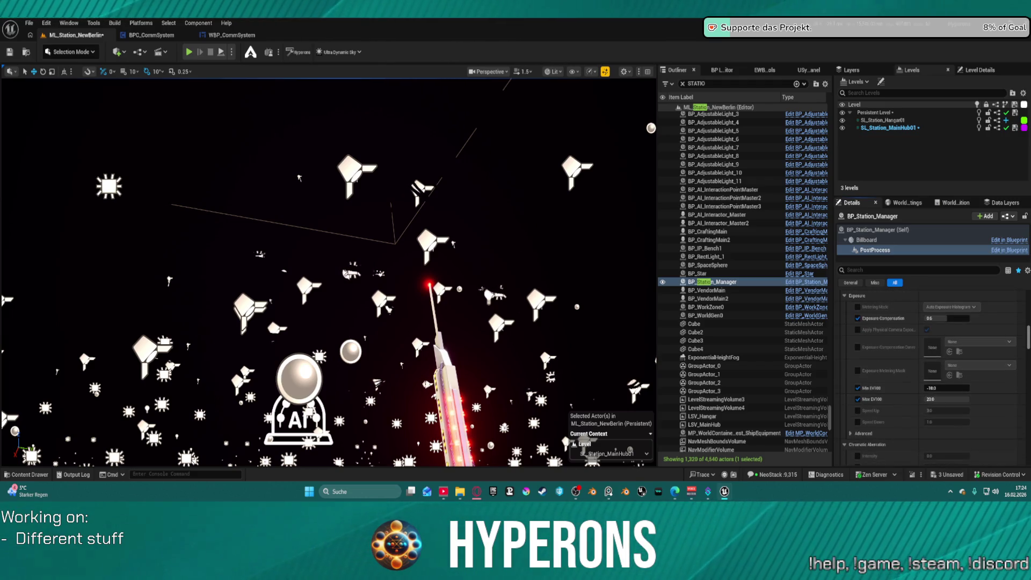
mouse_move(945, 319)
left_mouse_down()
mouse_move(993, 318)
mouse_move(924, 318)
left_mouse_up()
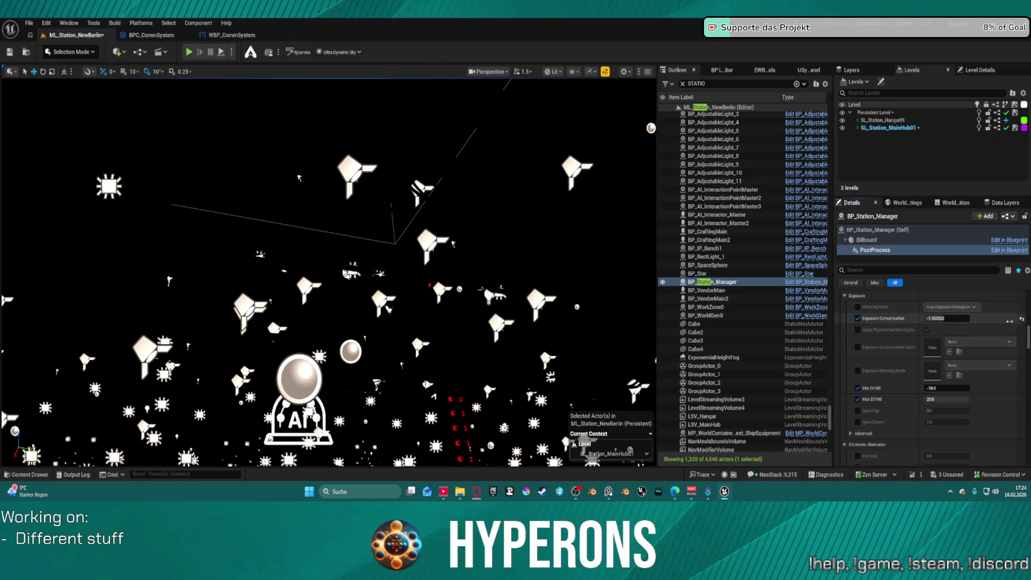
mouse_move(224, 329)
left_mouse_down()
mouse_move(258, 317)
mouse_move(279, 333)
mouse_move(290, 293)
left_mouse_up()
key("f")
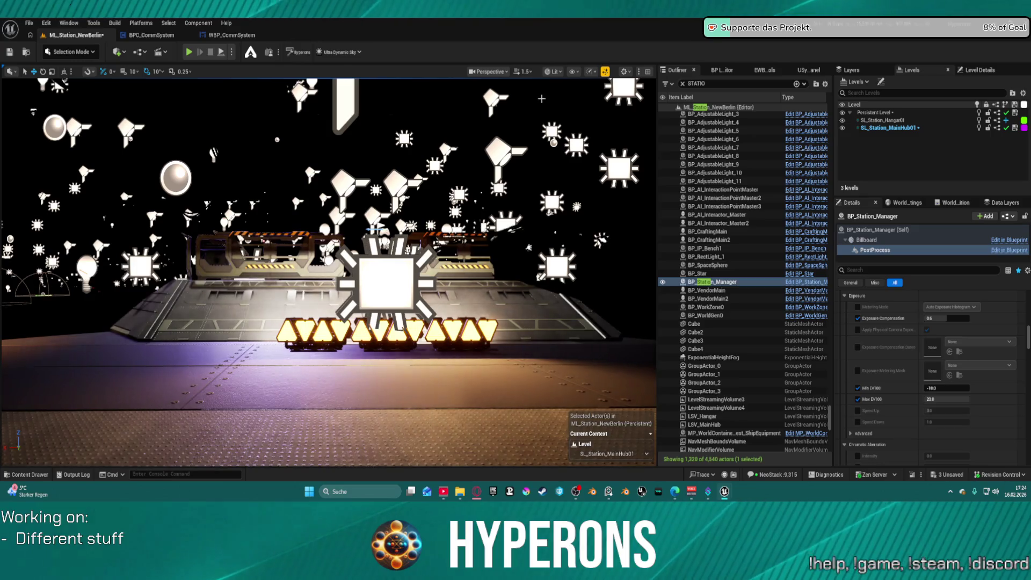
Preview the viewport in Unlit mode, then switch it back to Lit
left_click(553, 72)
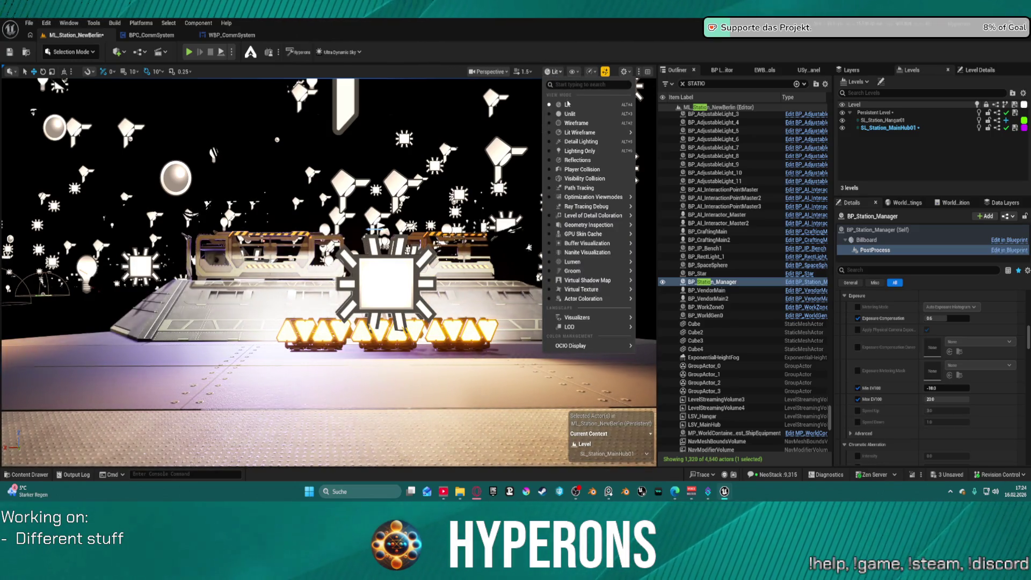
left_click(570, 115)
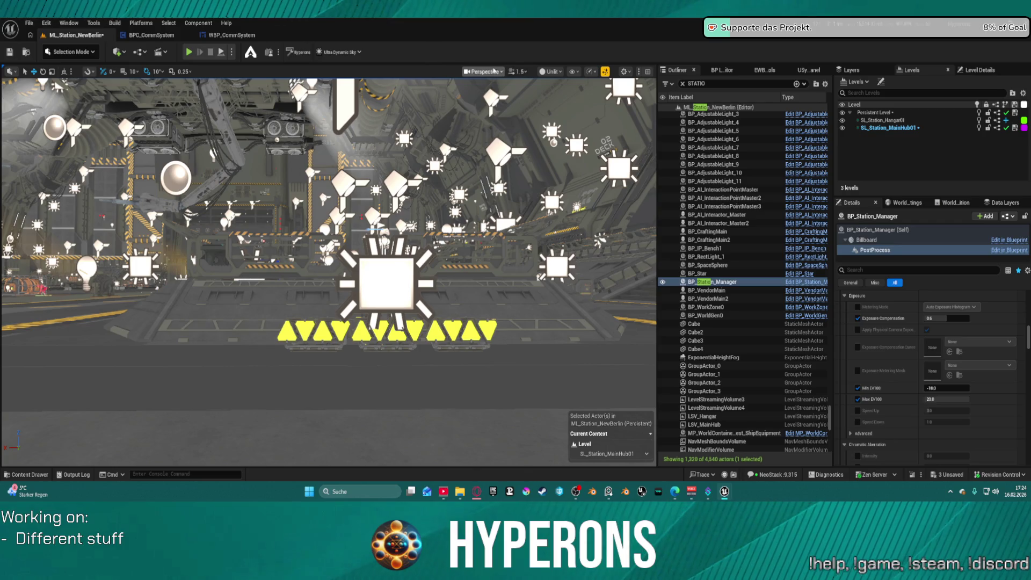
left_click(549, 72)
left_click(563, 105)
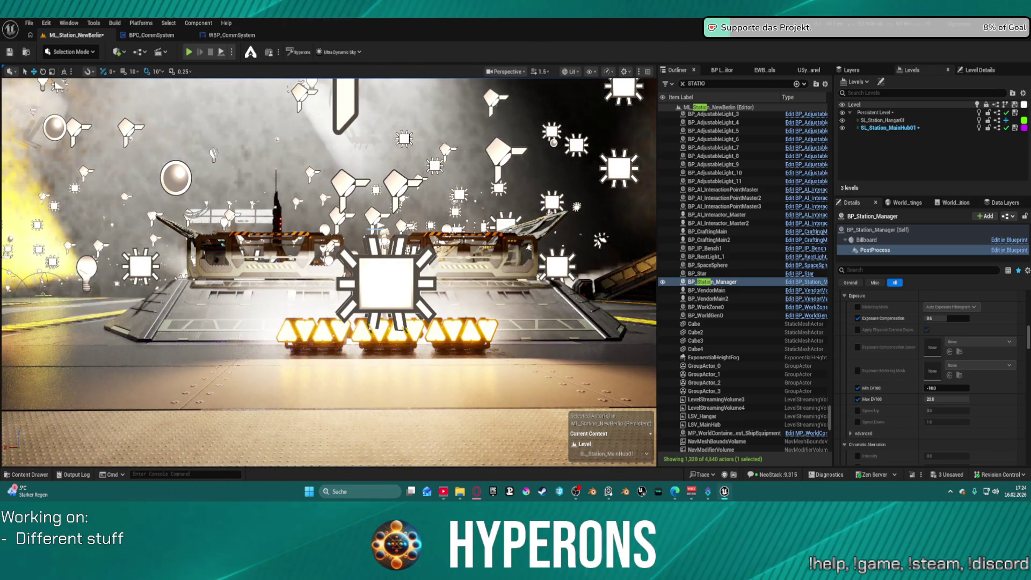
Swing the camera over the hangar and open out the Hangar folder's RectLight actors
left_click_drag(585, 101, 48, 154)
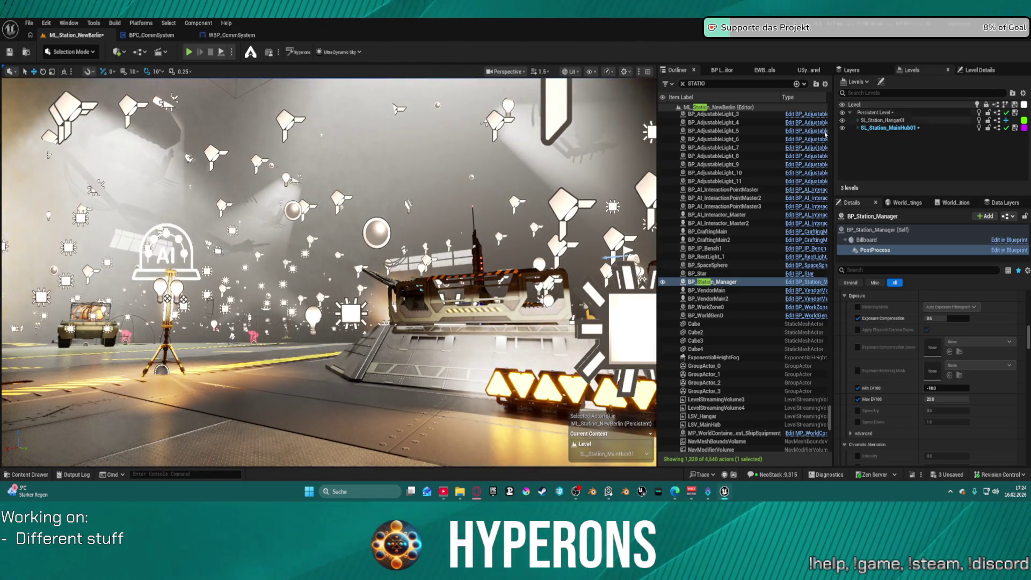
scroll(686, 399, "down", 4)
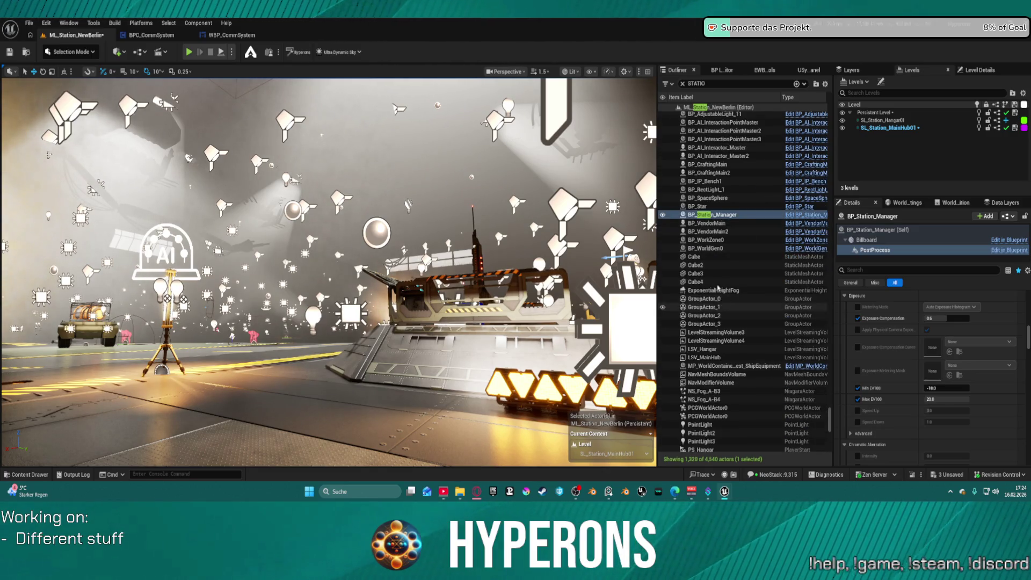
scroll(709, 222, "up", 10)
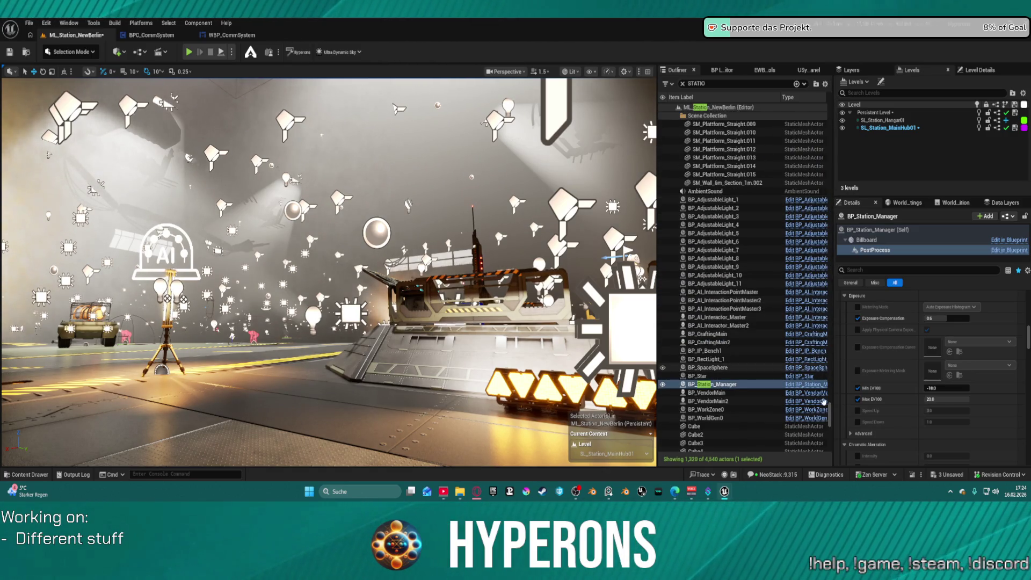
mouse_move(831, 416)
left_mouse_down()
mouse_move(830, 214)
mouse_move(736, 94)
left_mouse_up()
Filter the Outliner for 'hei', hide ExponentialHeightFog, and frame the hangar floor
left_click(682, 83)
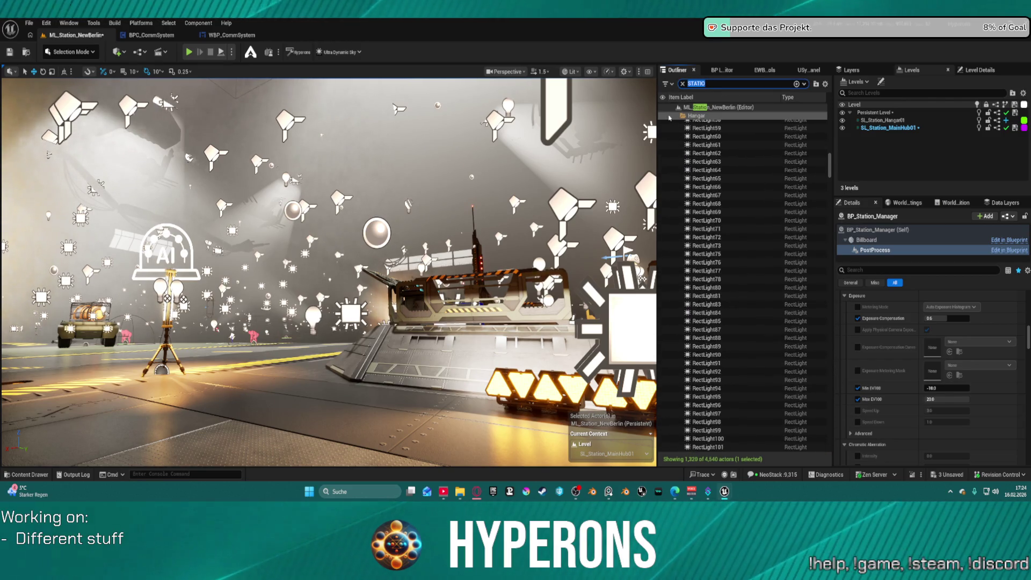
type("high")
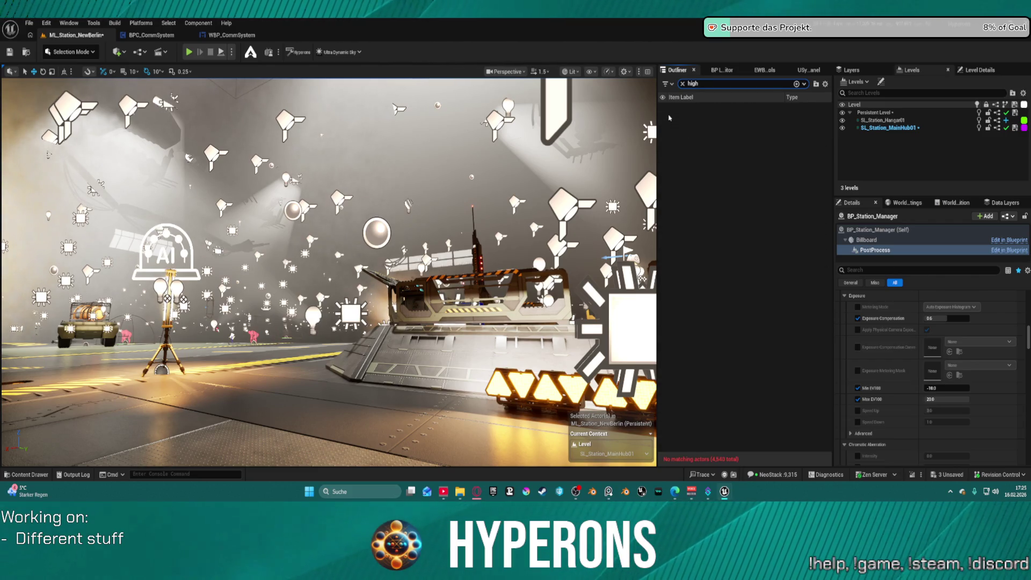
key("BackSpace")
key("BackSpace")
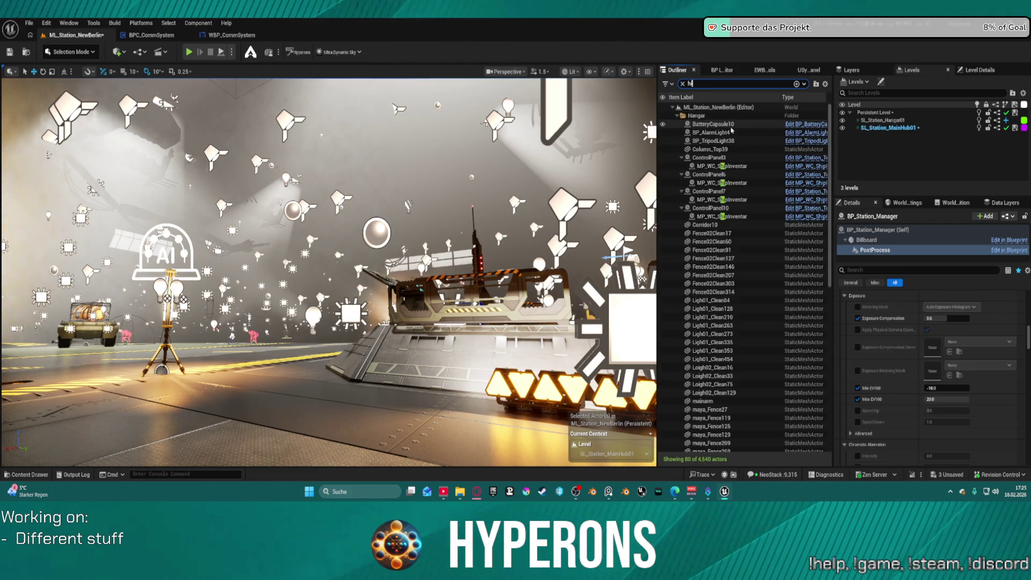
type("eg")
key("BackSpace")
key("BackSpace")
key("BackSpace")
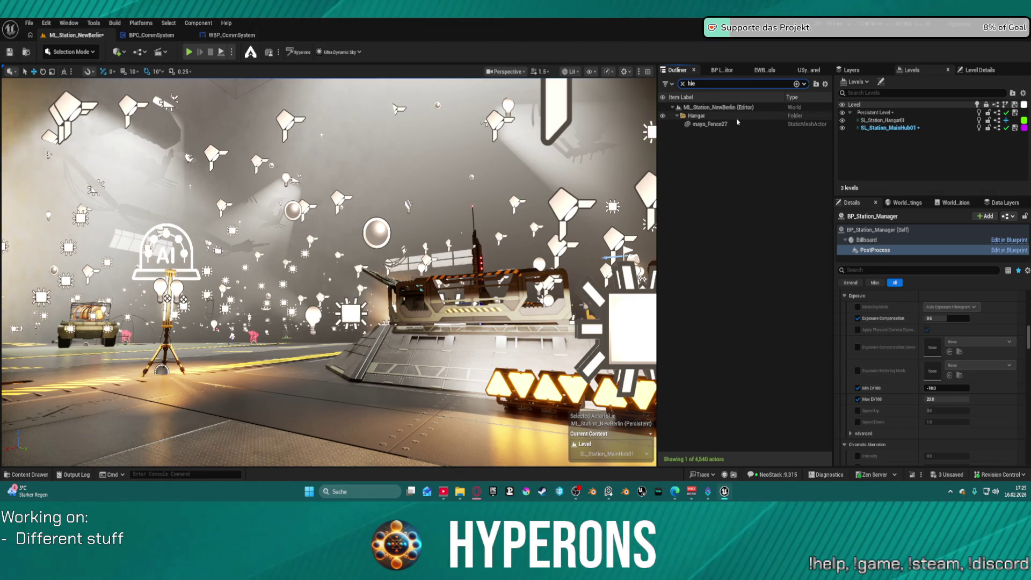
type("ei")
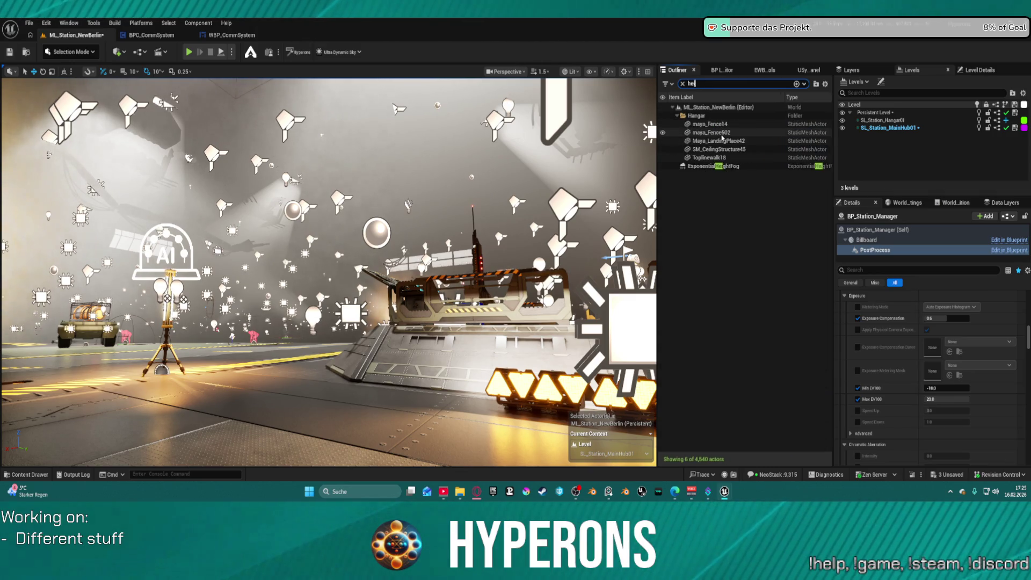
left_click(678, 166)
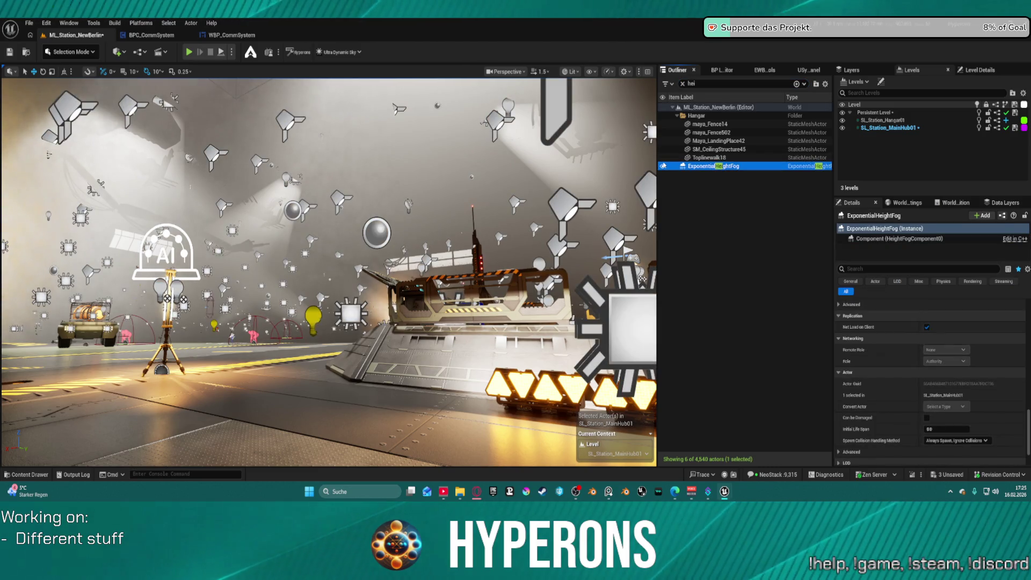
left_click(663, 167)
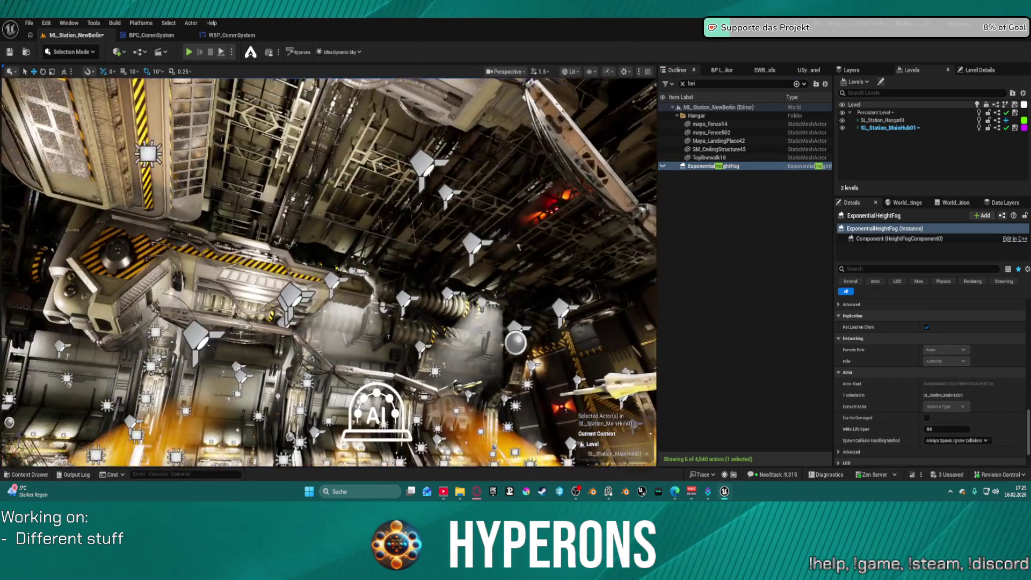
key("f")
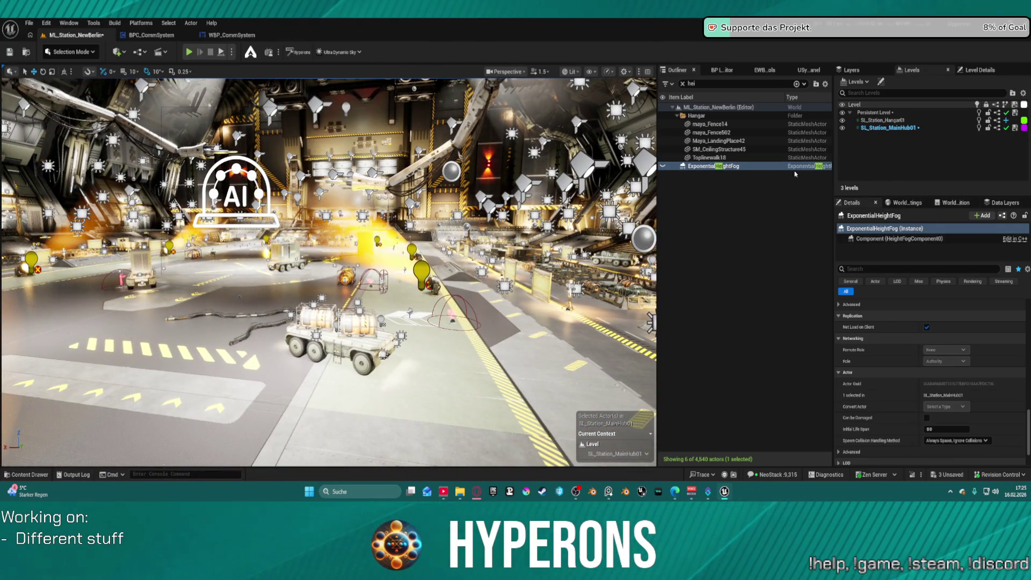
Search the Outliner for the station actors and select BP_Station_Manager
left_click(682, 84)
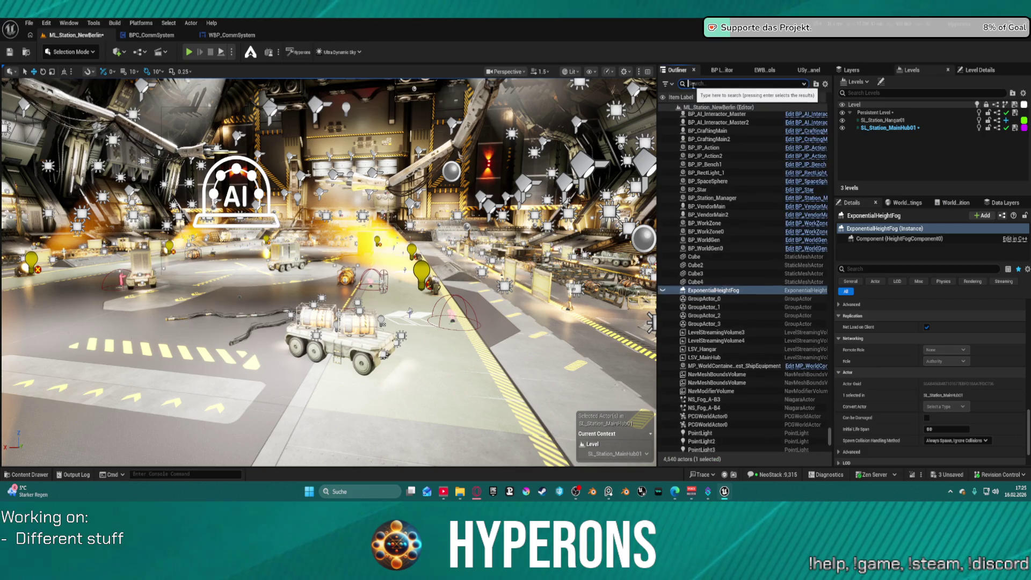
type("staion")
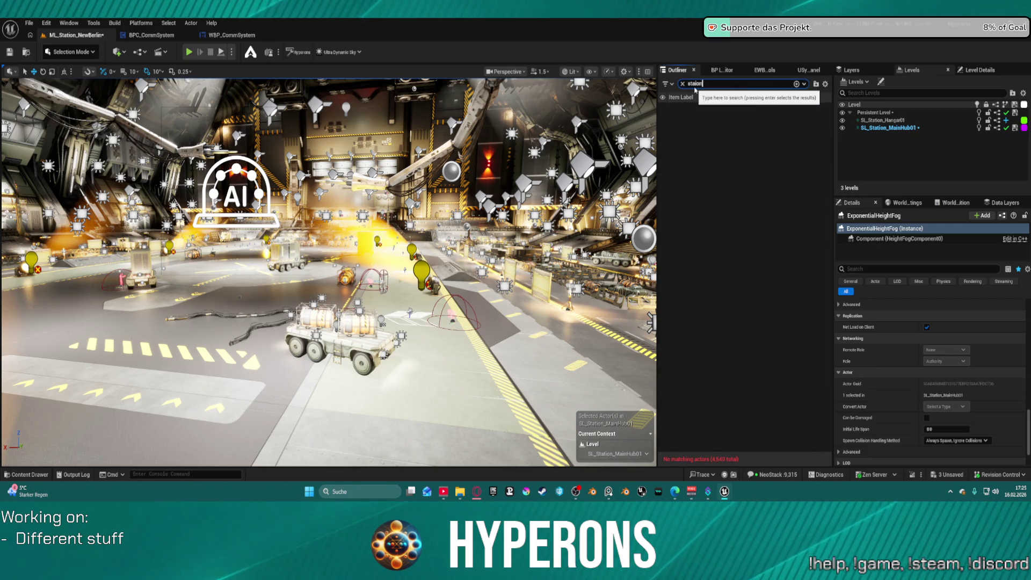
key("BackSpace")
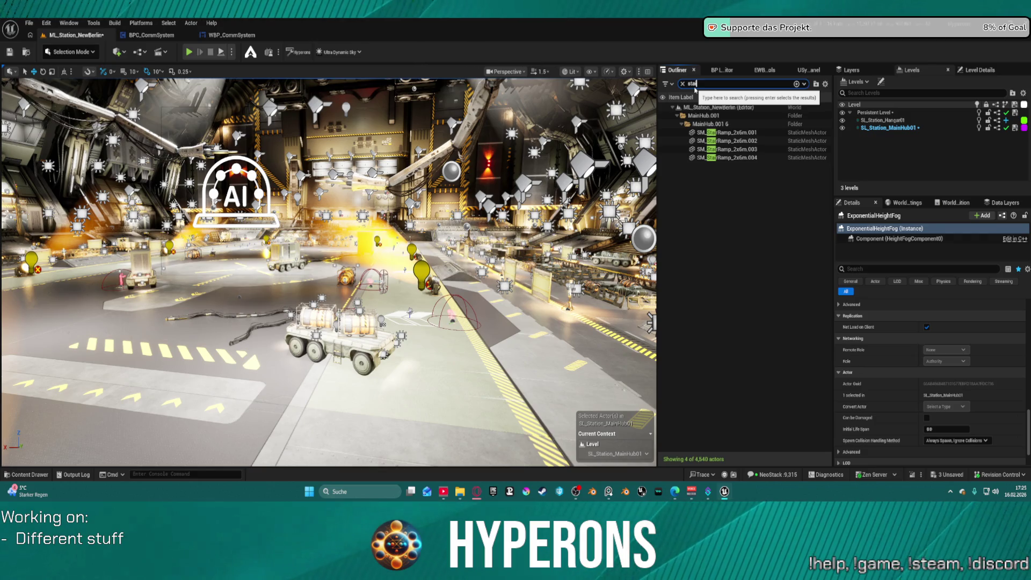
type("tion")
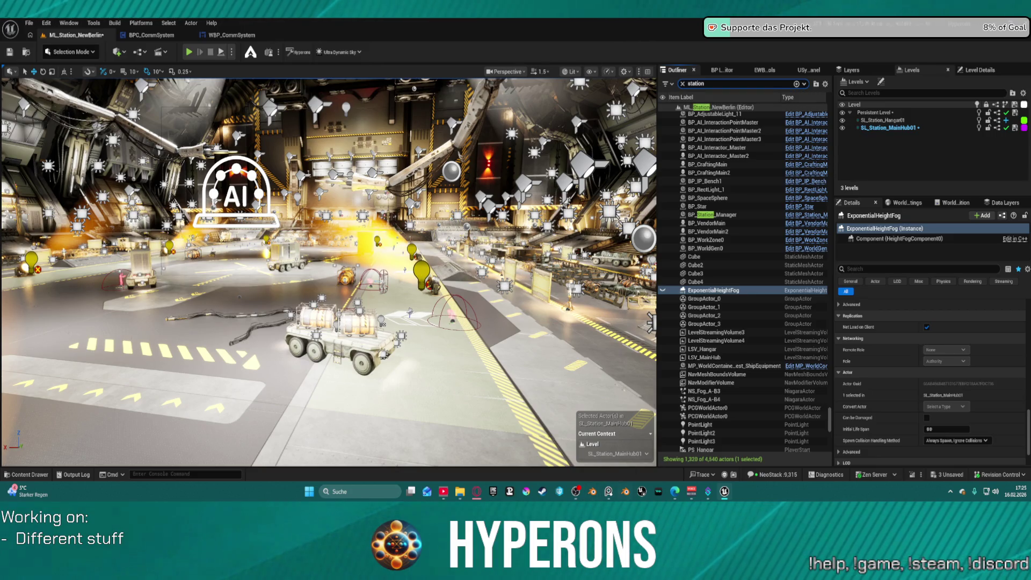
left_click(714, 214)
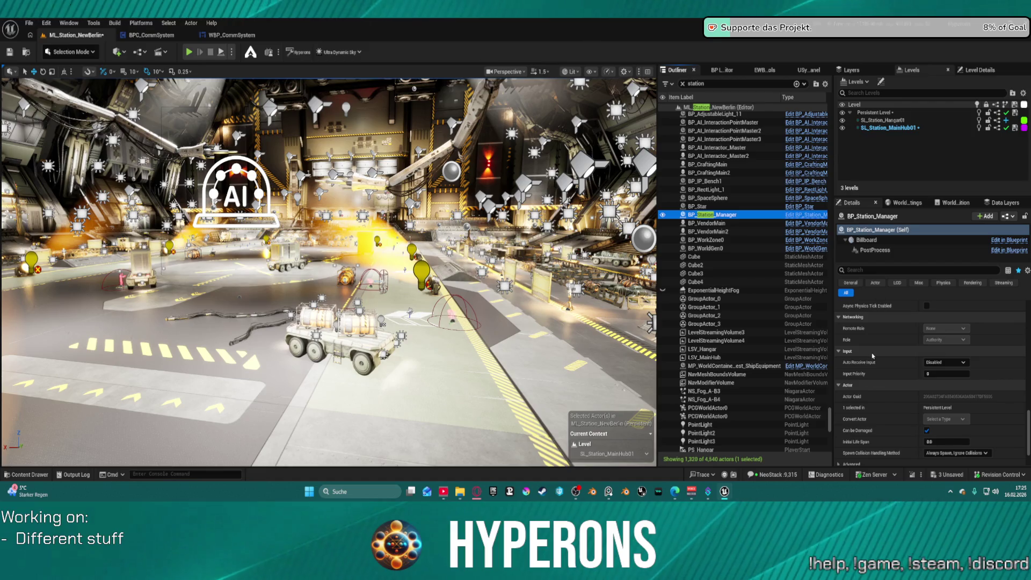
Raise the PostProcess Min EV100 from -16.0 toward -7.5
left_click(881, 251)
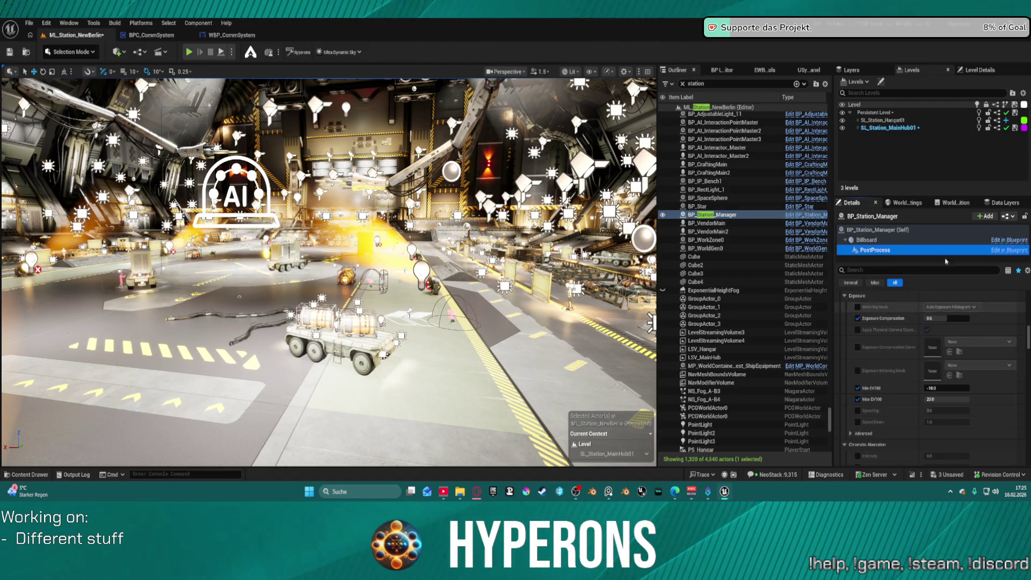
left_click(945, 388)
left_click_drag(945, 388, 961, 387)
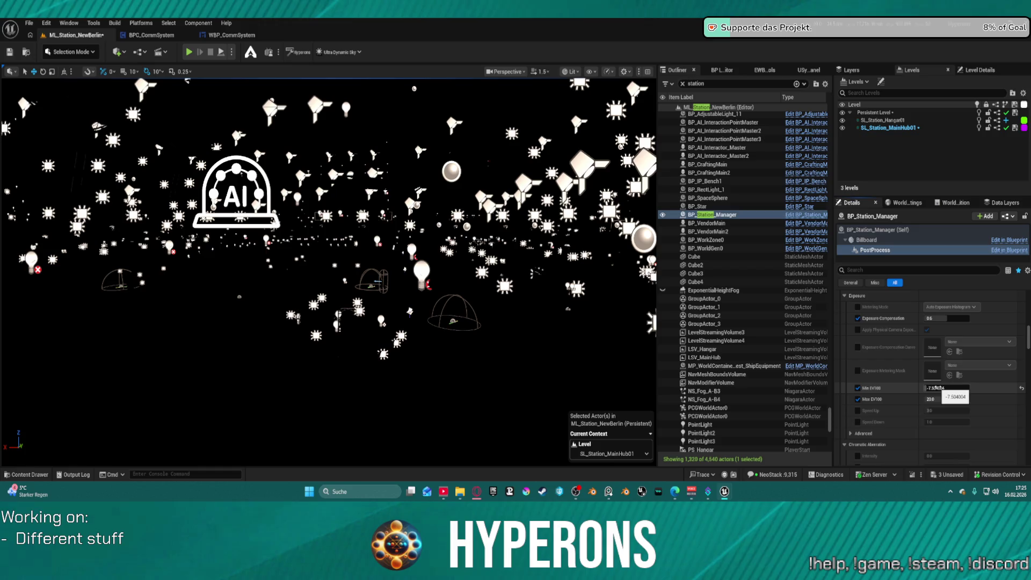
Fly the camera into the lit hangar with the red landing pad, toward its glowing window
left_click_drag(323, 269, 349, 242)
scroll(329, 271, "up", 8)
key("w")
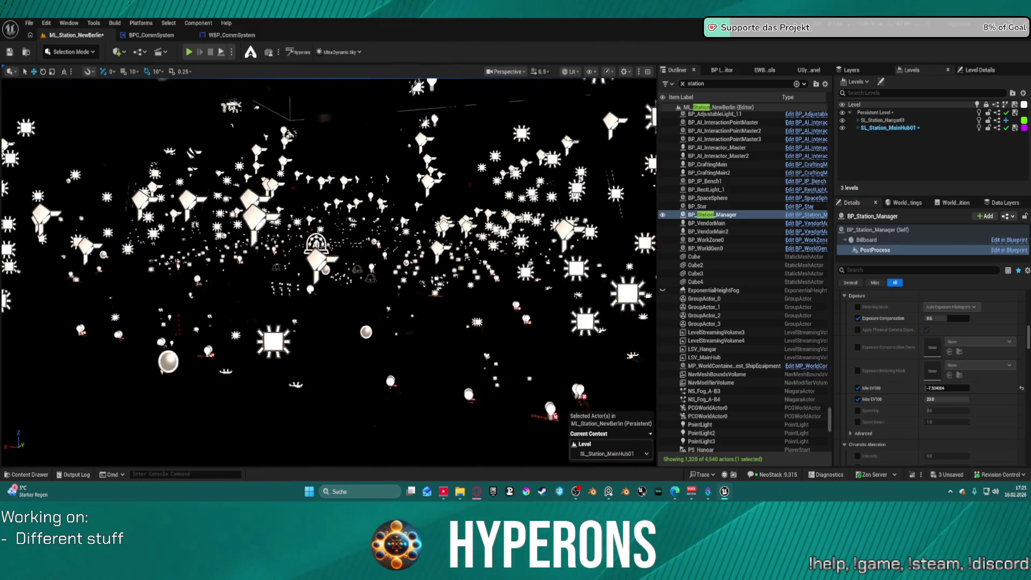
scroll(329, 271, "up", 5)
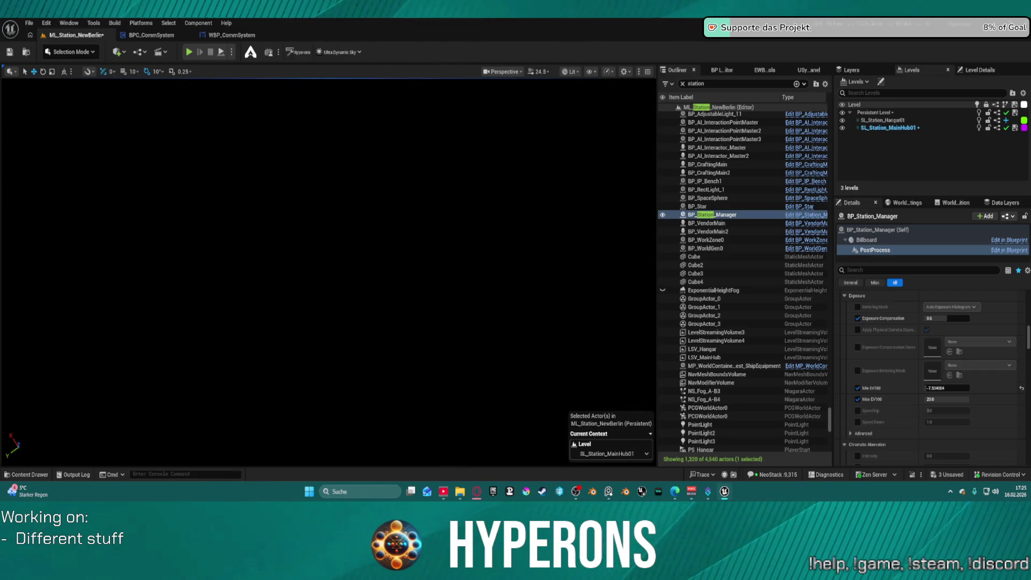
key("s")
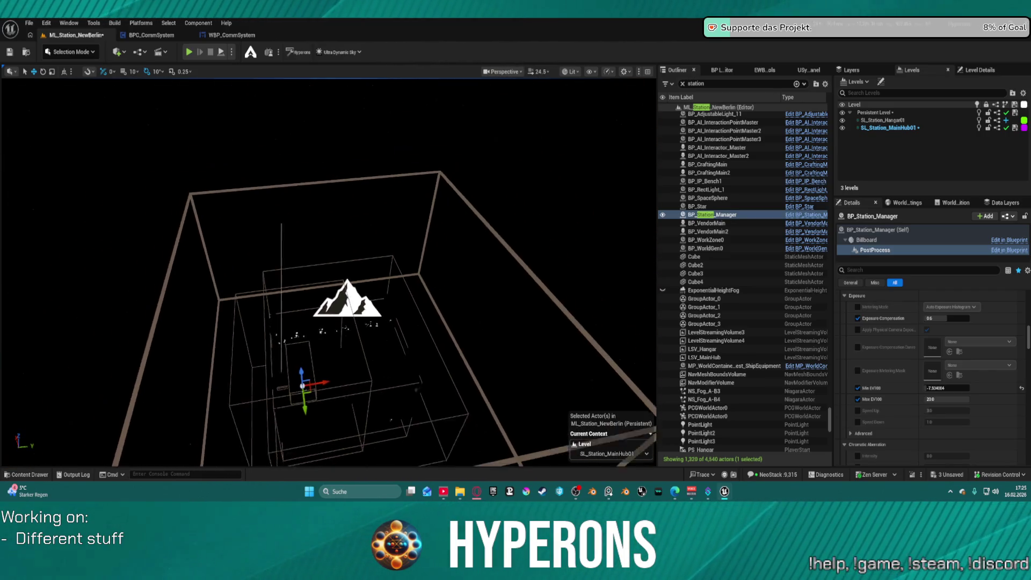
key("w")
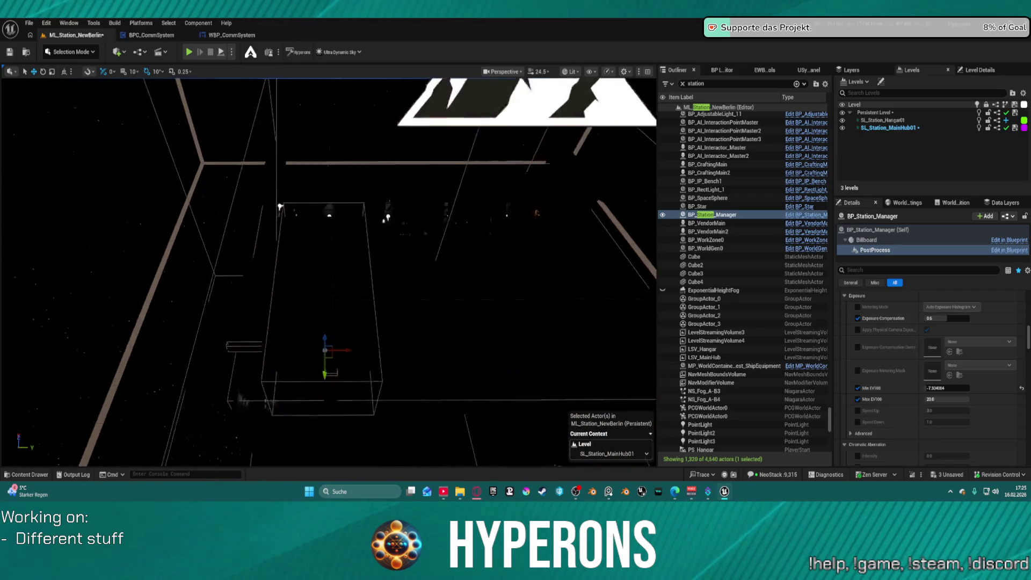
scroll(538, 130, "down", 1)
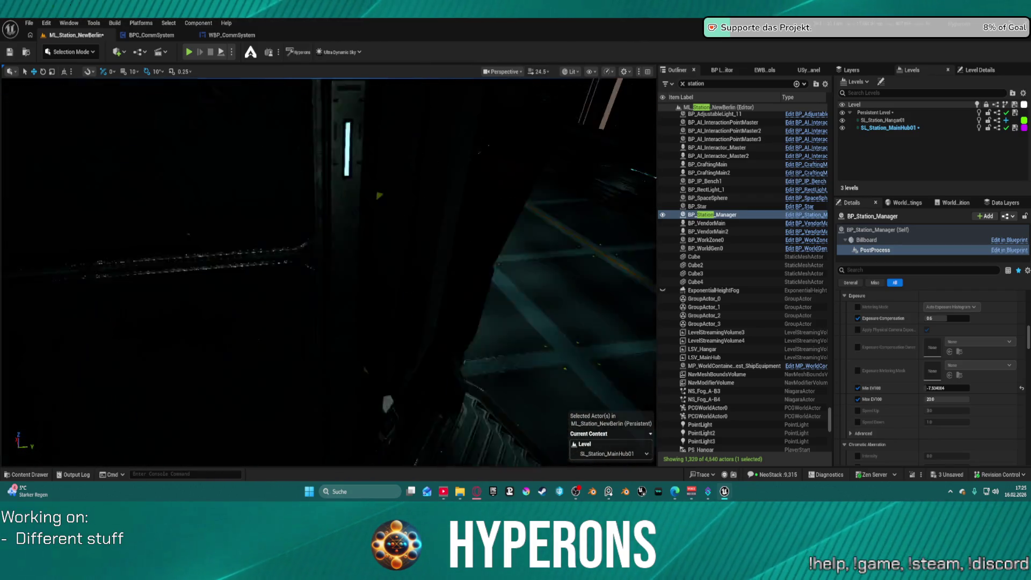
scroll(329, 272, "down", 6)
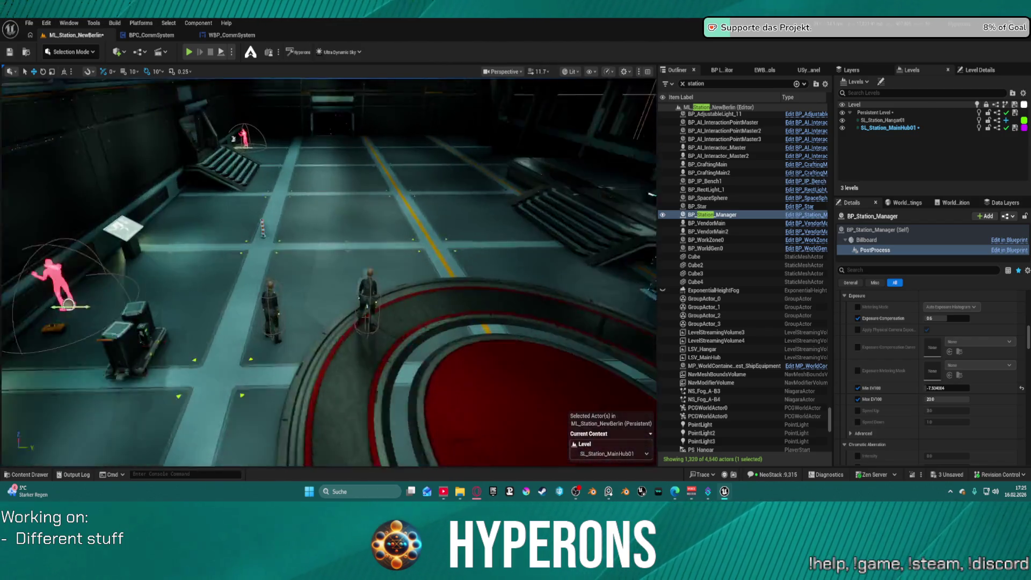
key("w")
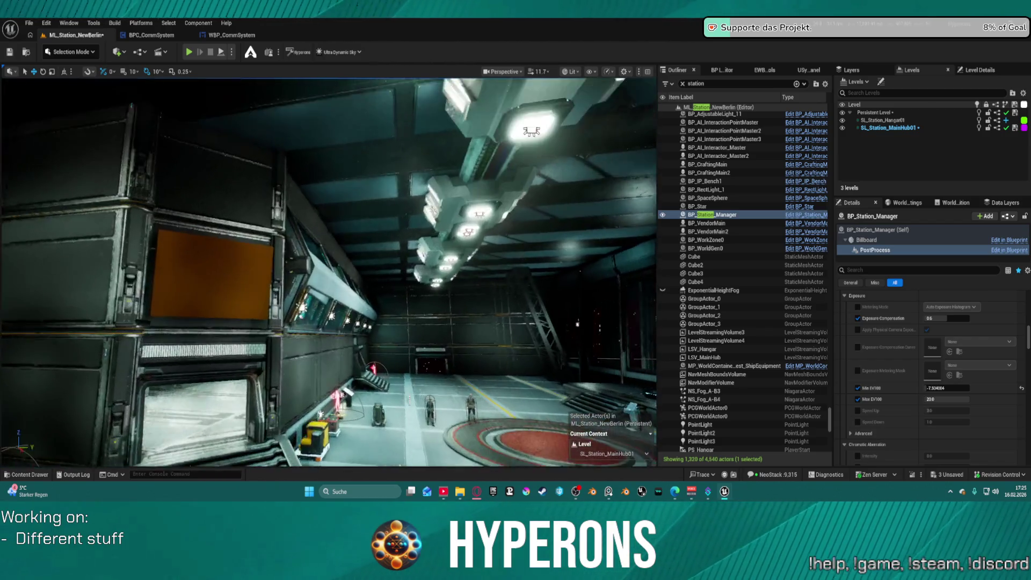
key("s")
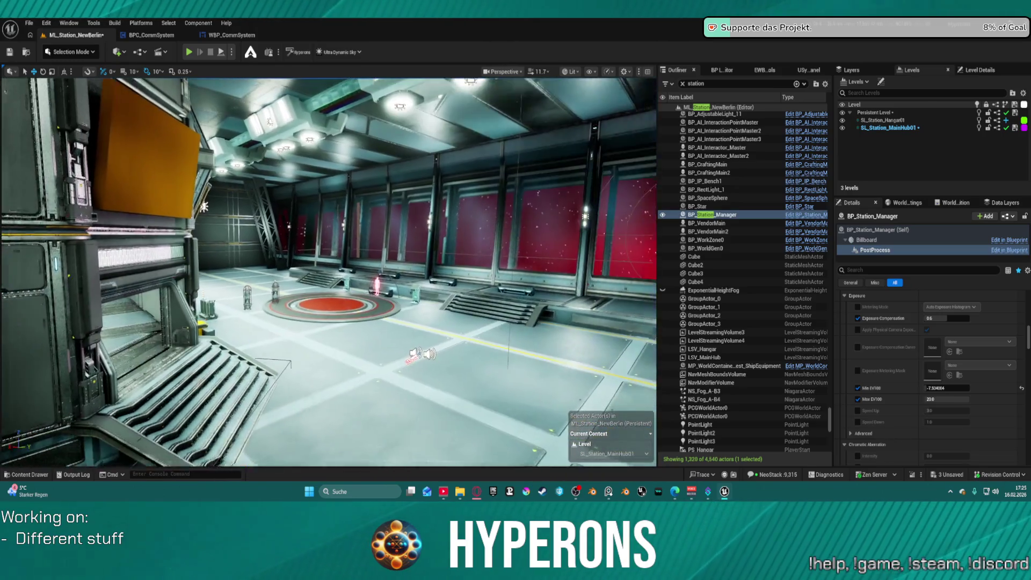
key("w")
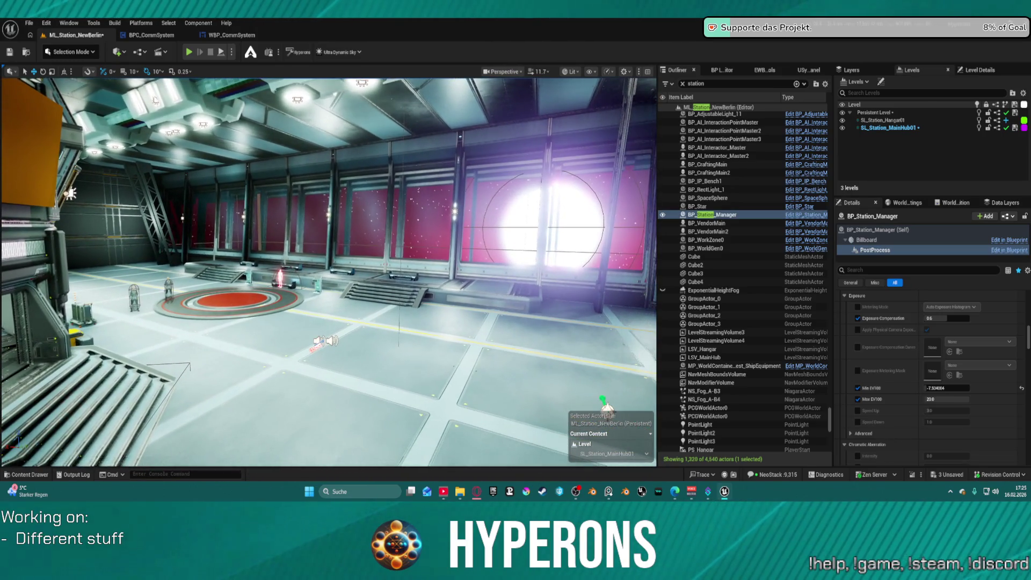
Return Min EV100 to -10.0 and enable Exposure Compensation at 0.6
left_click(946, 388)
type("20")
key("Return")
key("Home")
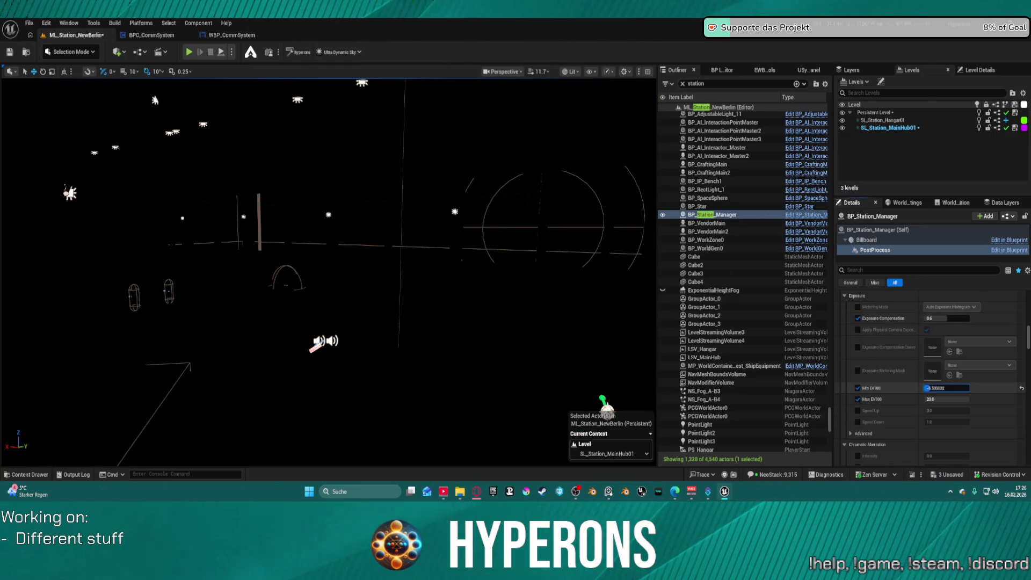
type("-10")
key("Return")
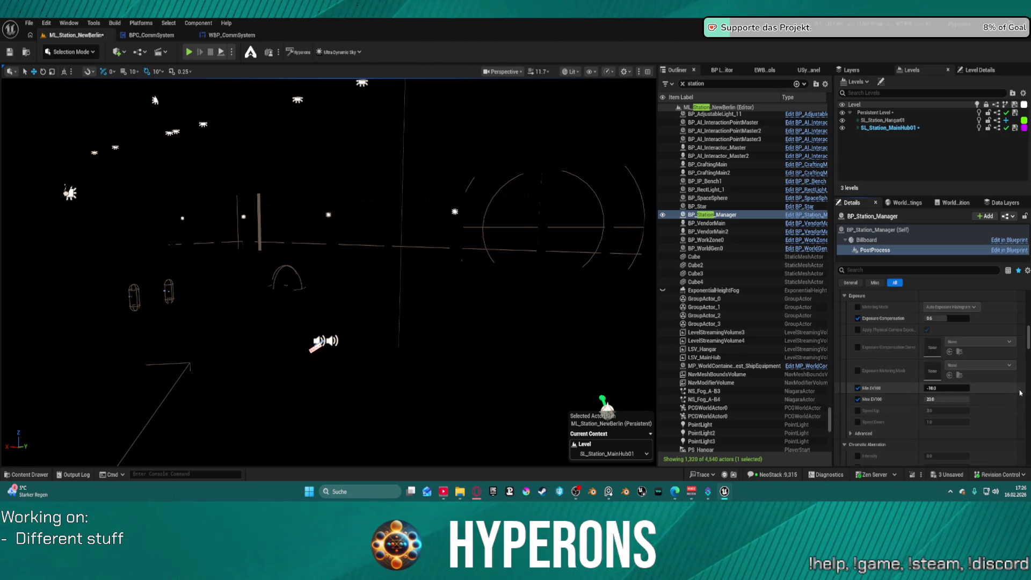
left_click(858, 318)
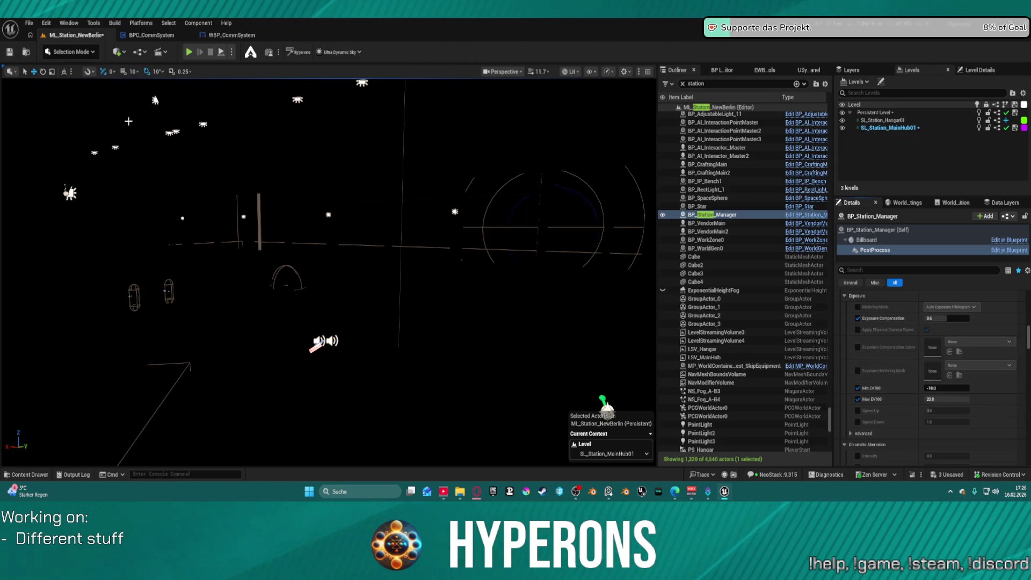
Reopen ML_Station_NewBerlin from Recent Levels, saving modified content, and select the Persistent Level
left_click(30, 23)
mouse_move(81, 84)
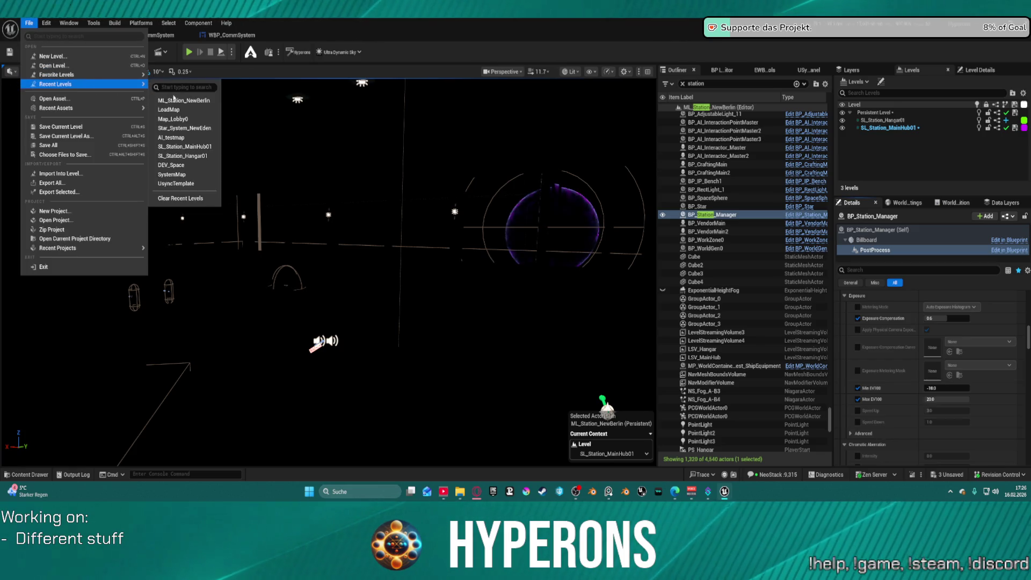
left_click(185, 101)
left_click(536, 349)
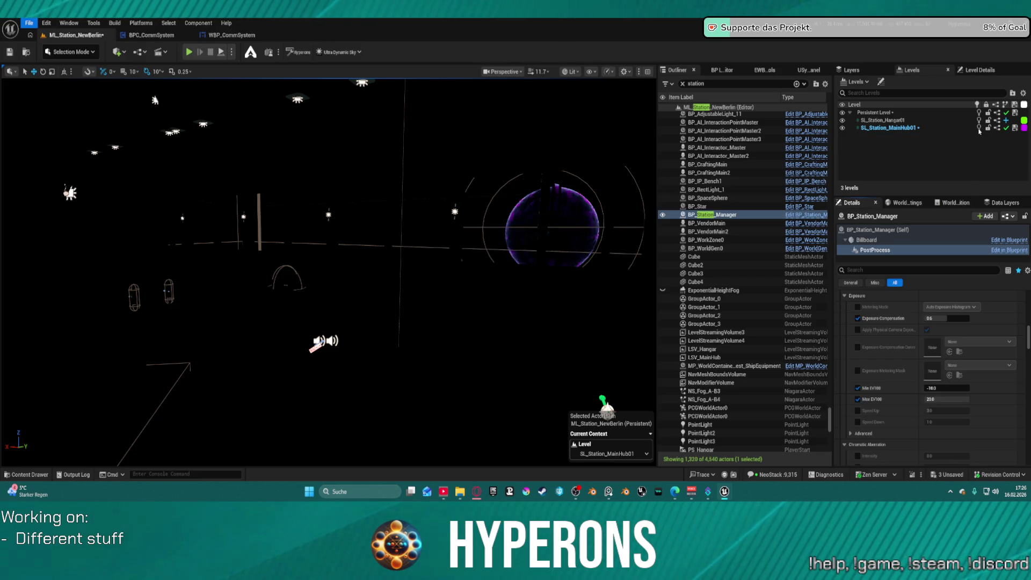
left_click(877, 114)
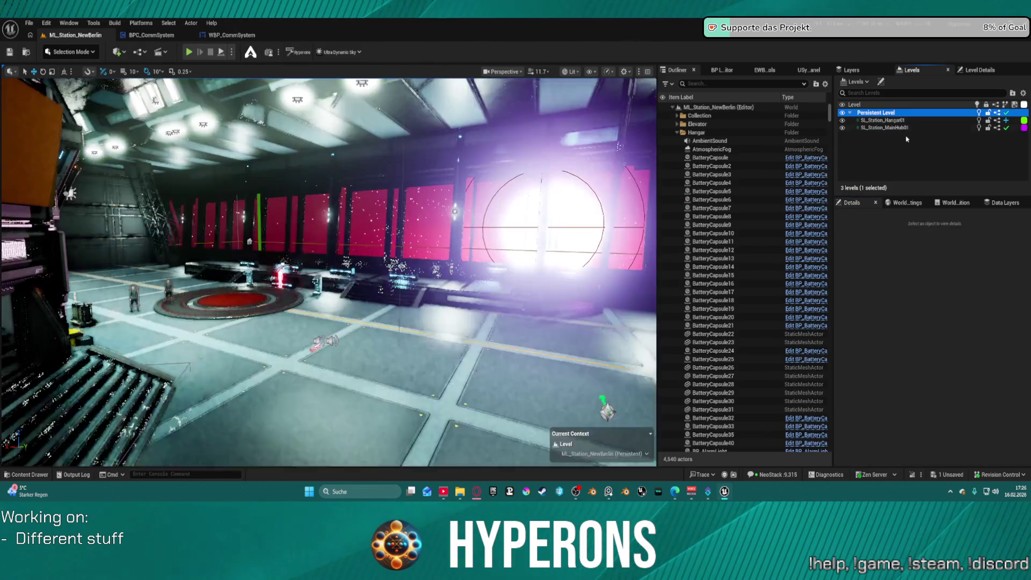
Make SL_Station_MainHub01 the current level and filter the Outliner by 'station'
left_click(887, 128)
double_click(888, 128)
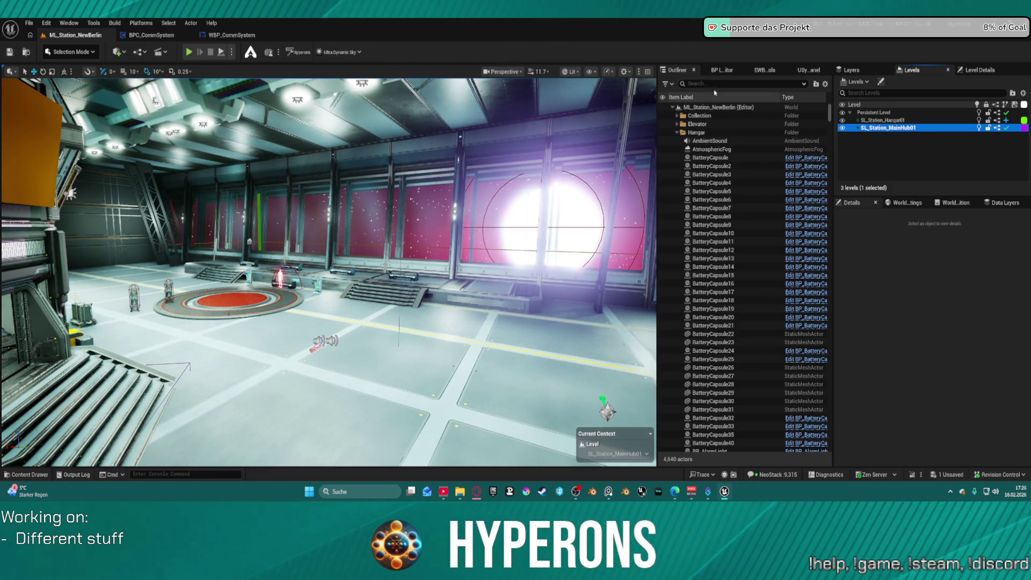
left_click(741, 83)
type("stat")
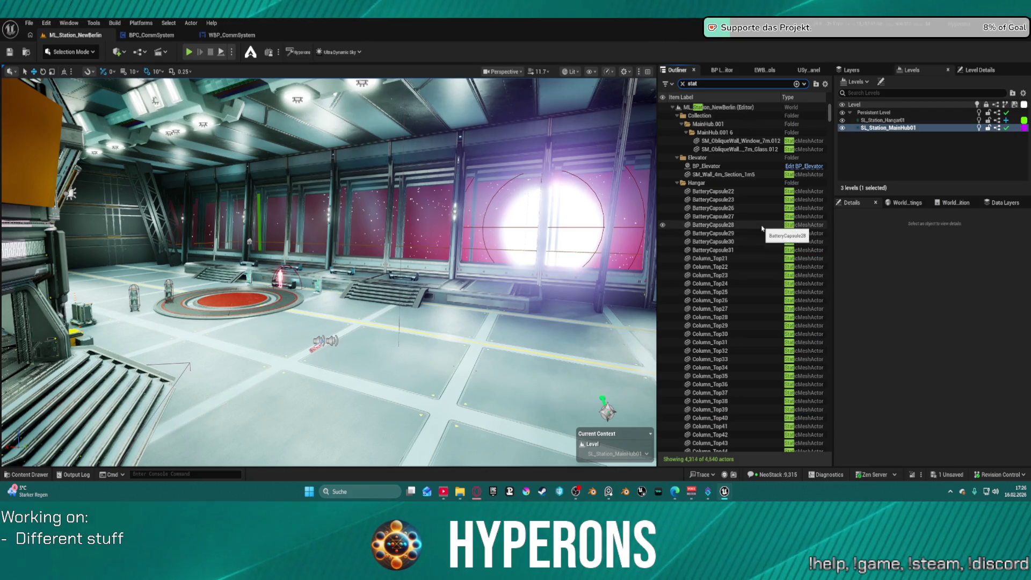
type("ion")
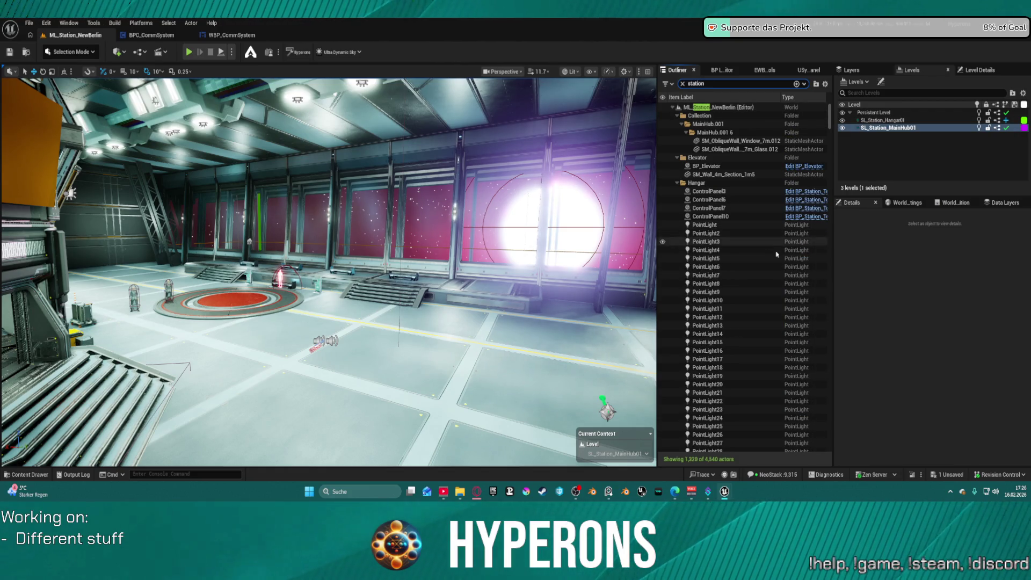
scroll(787, 235, "down", 2)
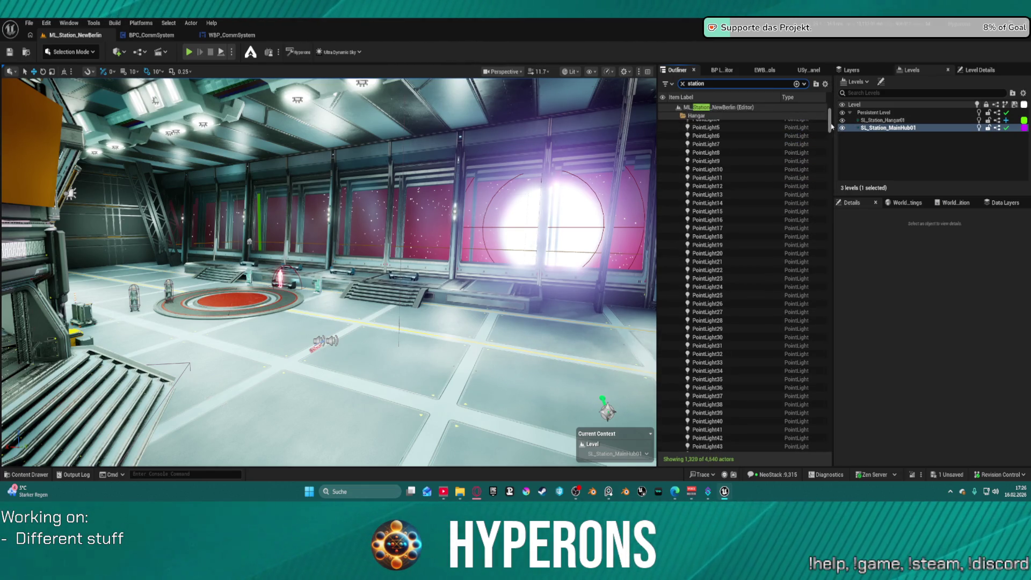
Inspect PointLight22, then refilter the Outliner with 'static' and browse the Hangar, MainHub.001 and Scene Collection folders
left_click(707, 271)
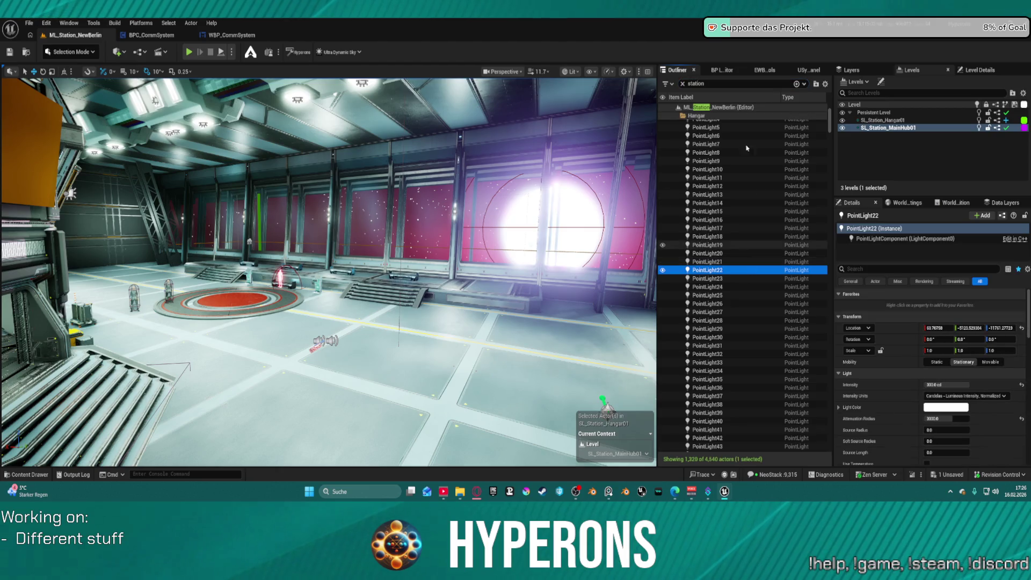
double_click(683, 84)
type("s")
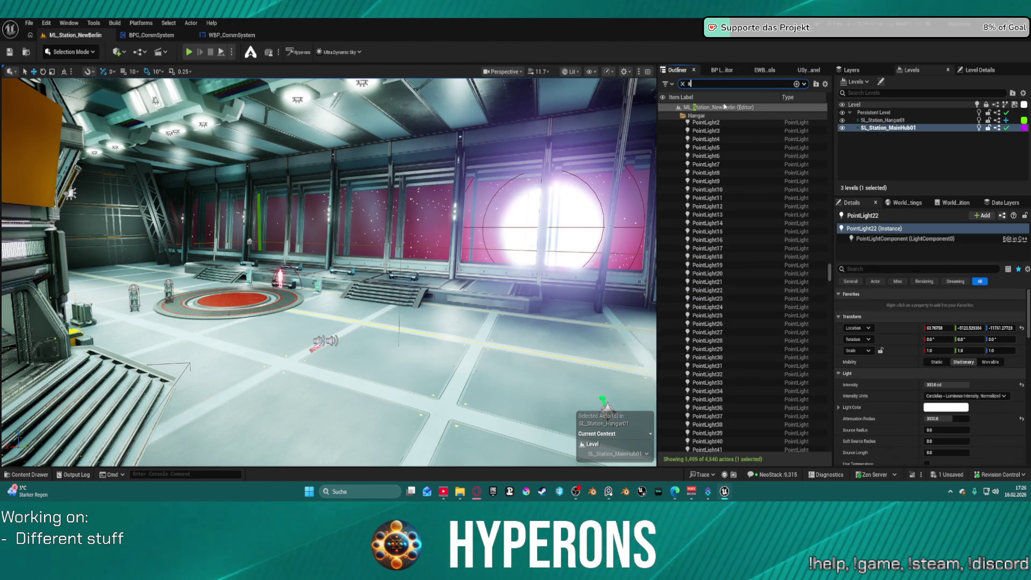
type("tat")
type("ic")
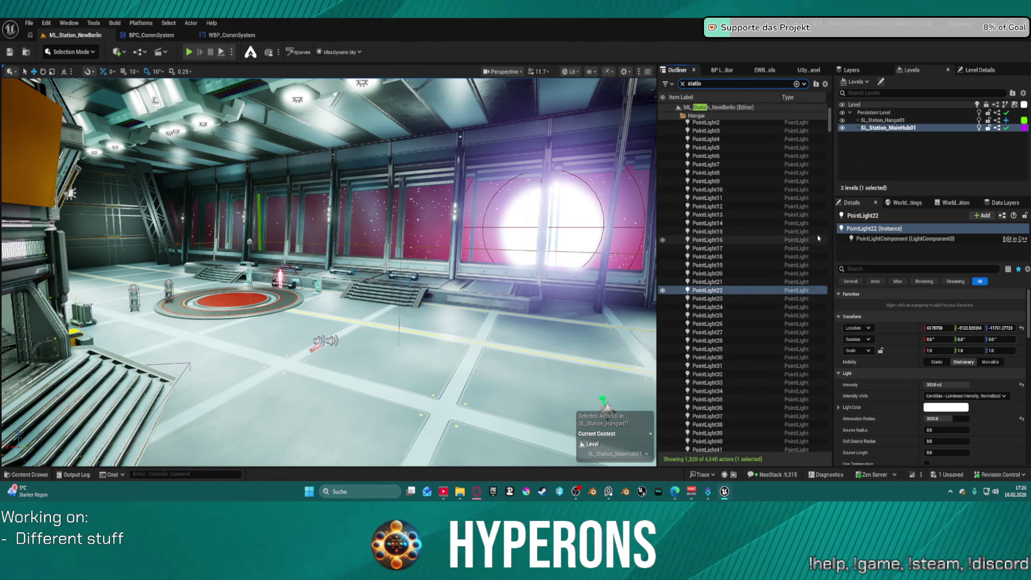
left_click(685, 115)
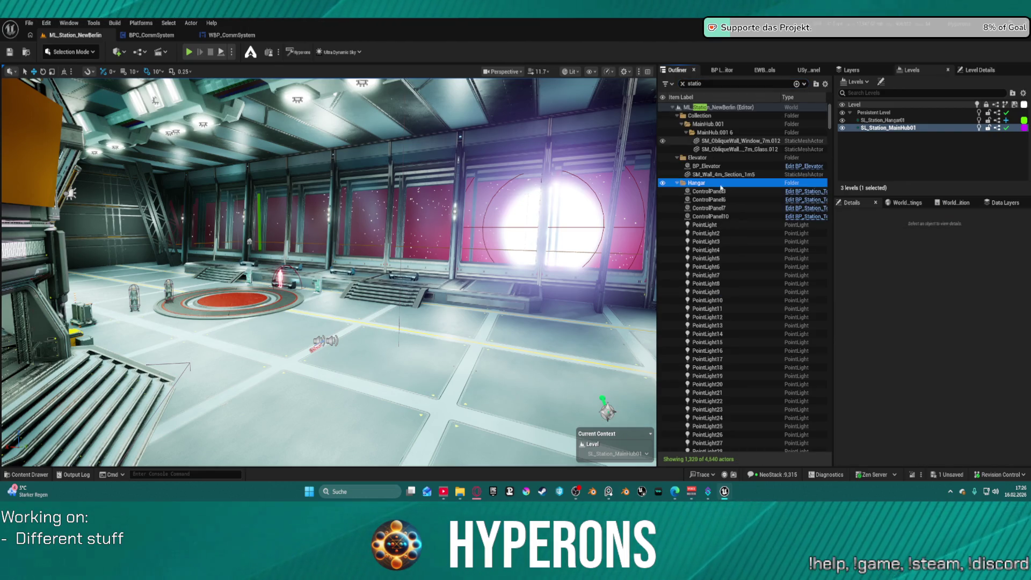
key("Left")
key("Up")
left_click(679, 192)
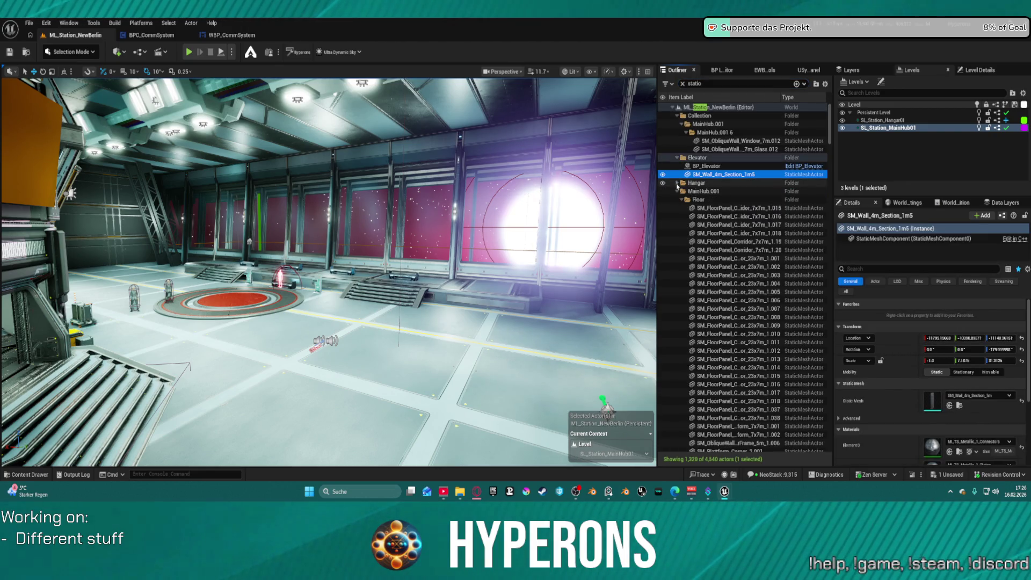
left_click(678, 192)
left_click(677, 216)
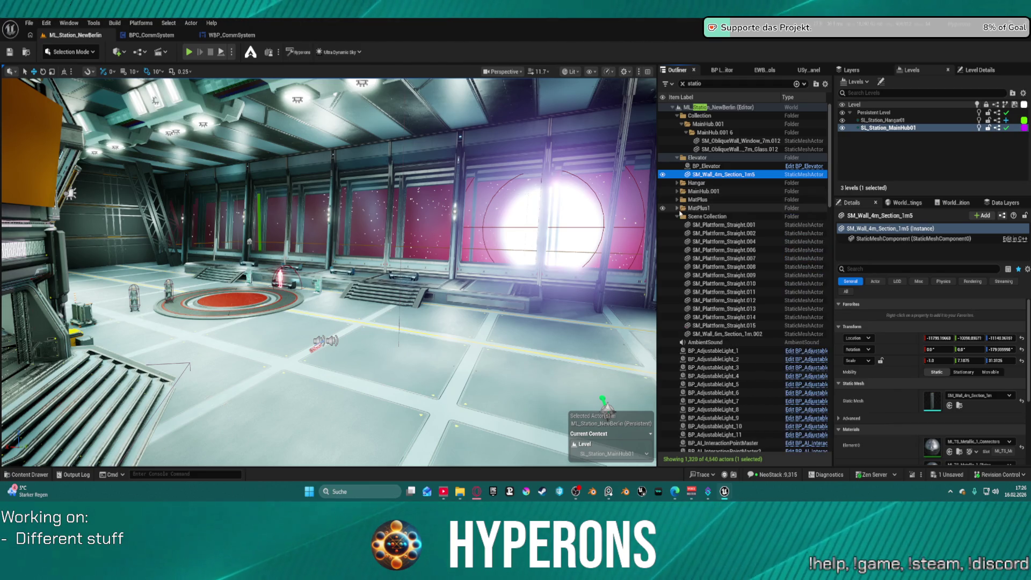
left_click(677, 216)
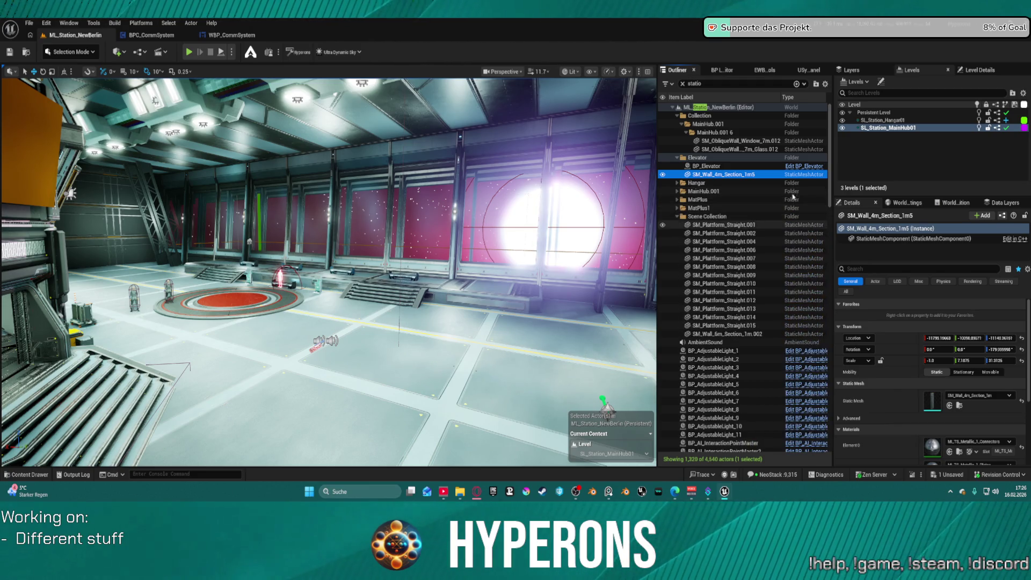
Scroll the Outliner list and select and focus the view on BP_Station_Manager
scroll(822, 283, "down", 15)
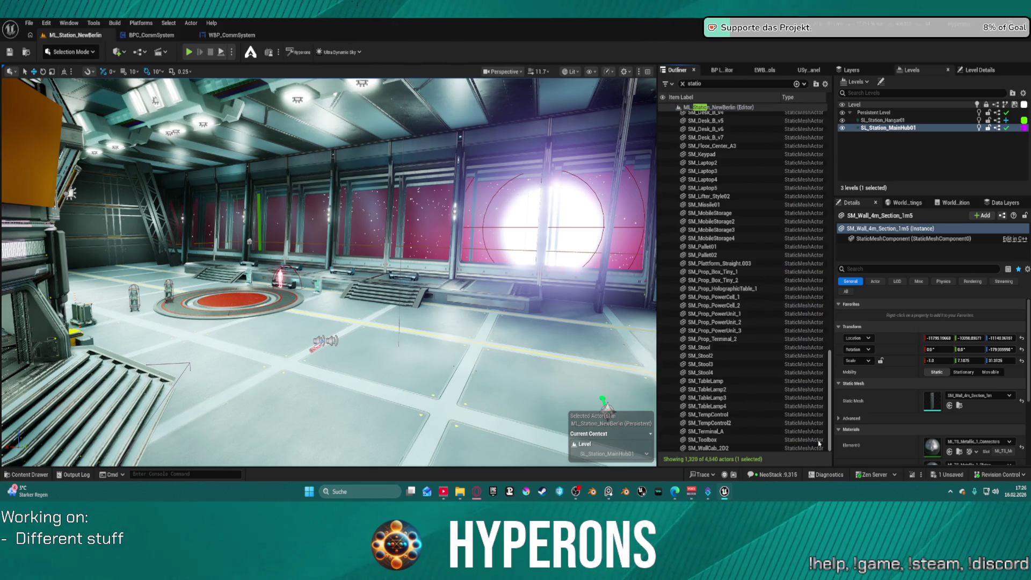
scroll(778, 211, "up", 10)
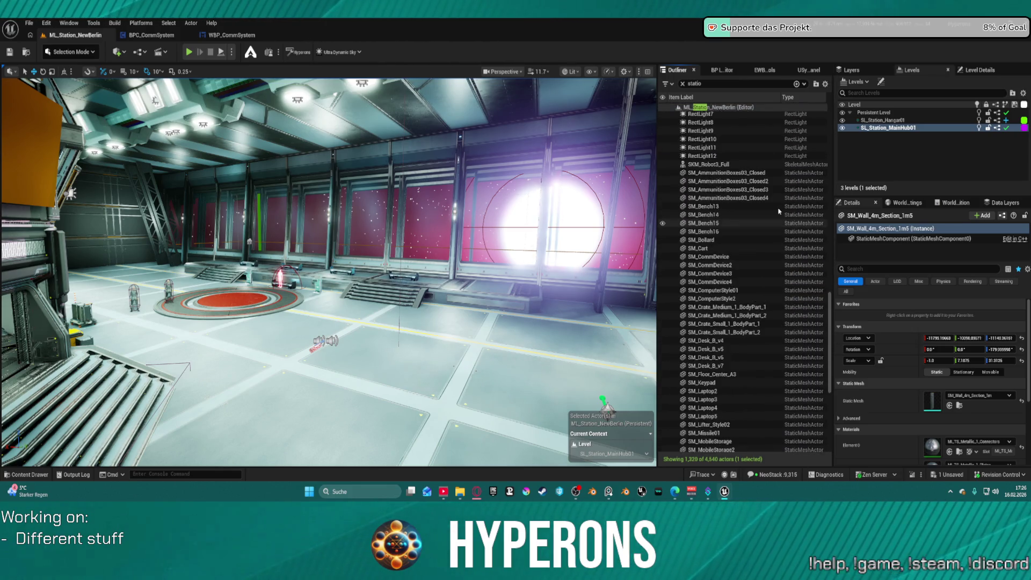
scroll(779, 211, "up", 8)
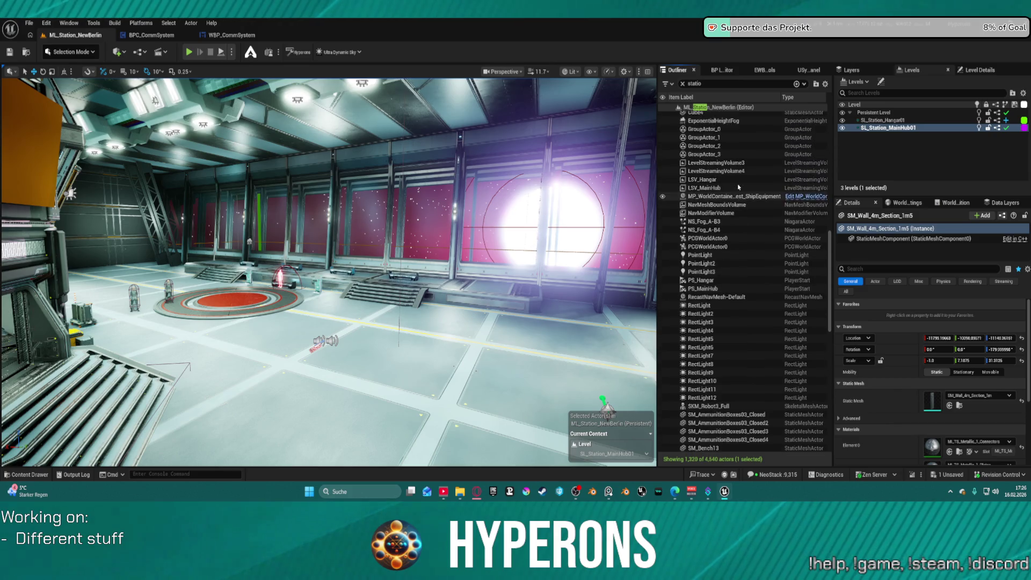
scroll(736, 175, "up", 5)
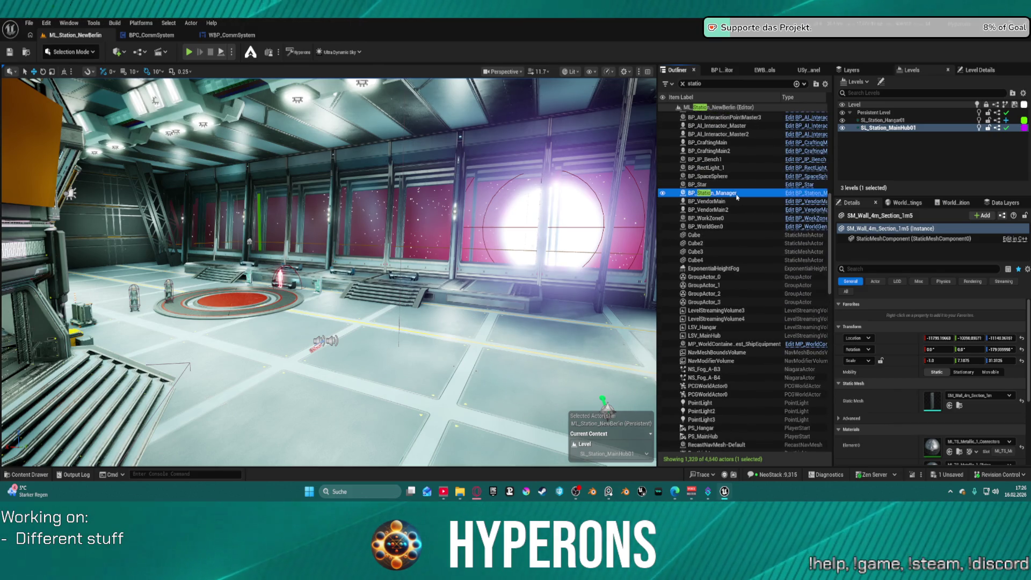
double_click(737, 195)
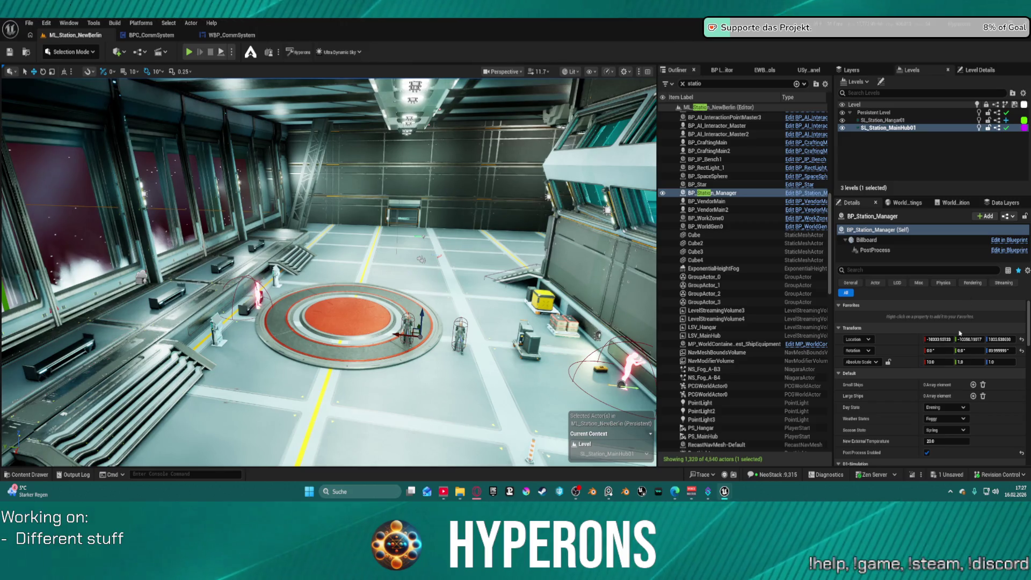
Show the post-process component's settings and set Bloom intensity to 0
left_click(875, 249)
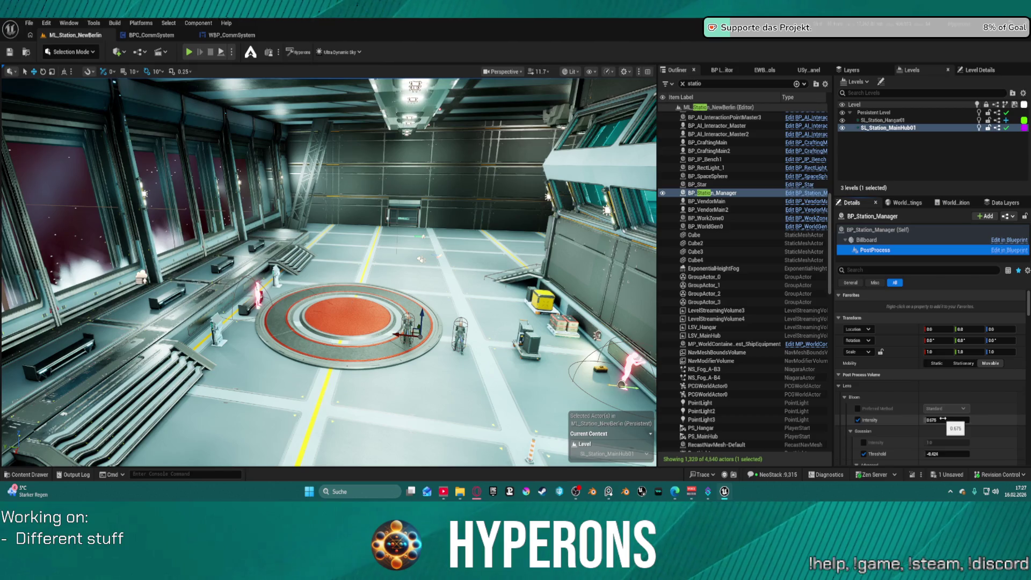
left_click(940, 420)
key("BackSpace")
key("BackSpace")
key("BackSpace")
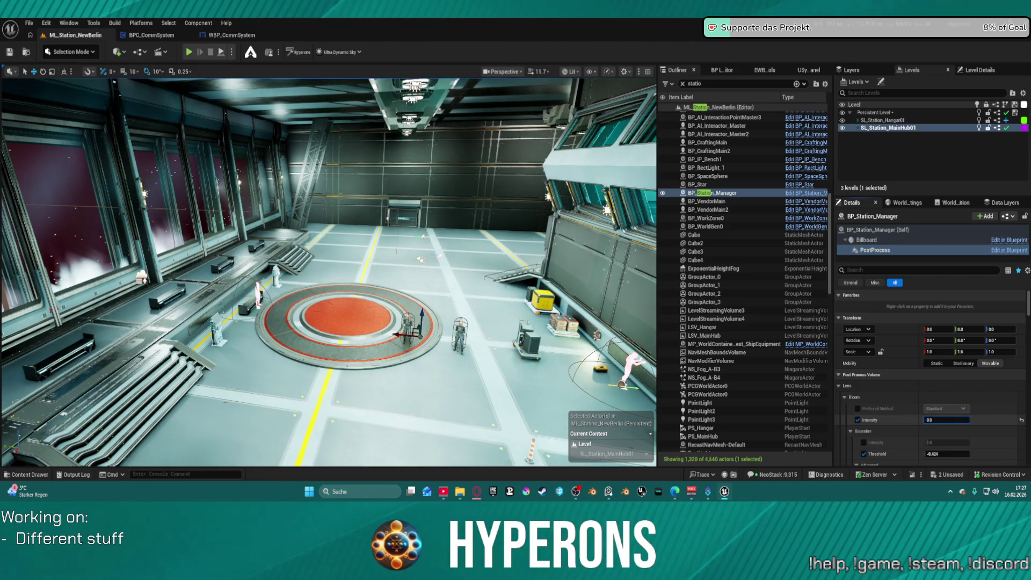
type("0")
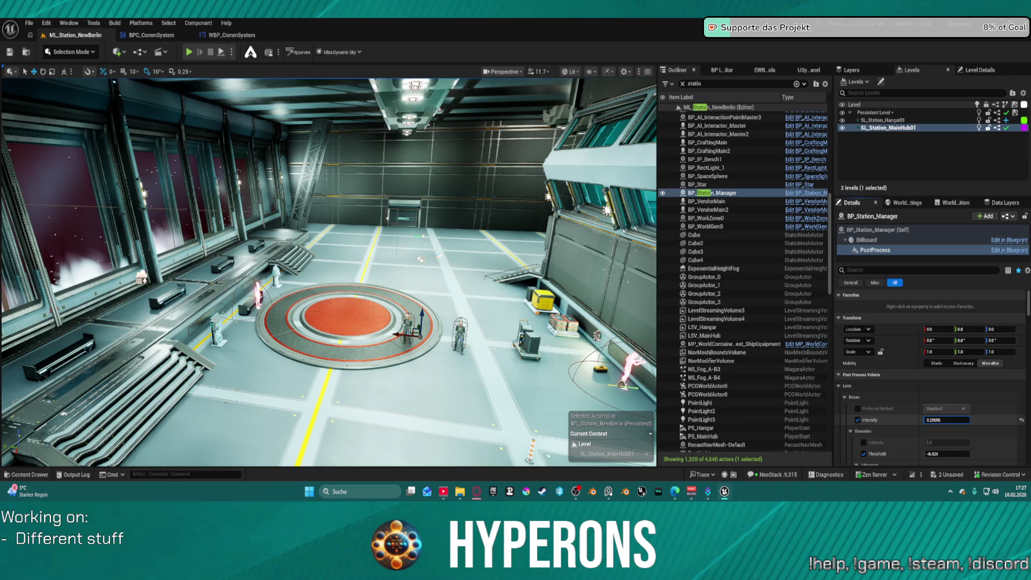
key("Return")
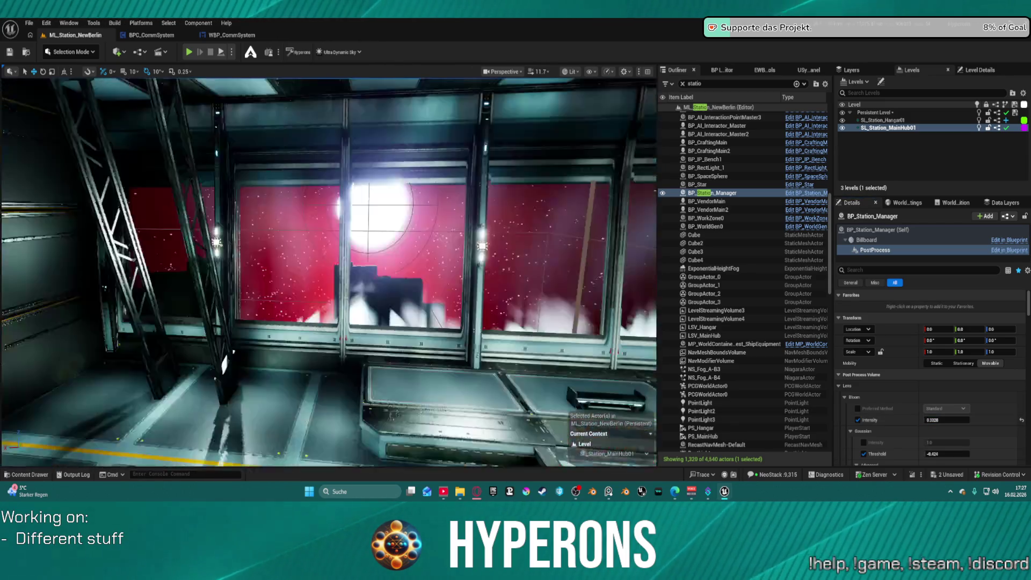
Set the bloom threshold to -0.424 and collapse the Gaussian bloom settings
key("w")
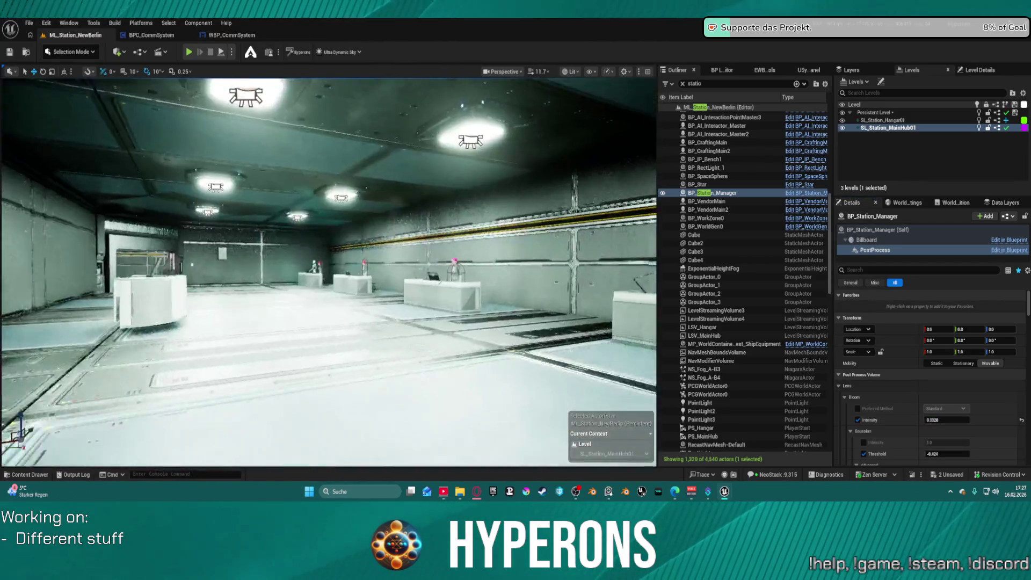
key("a")
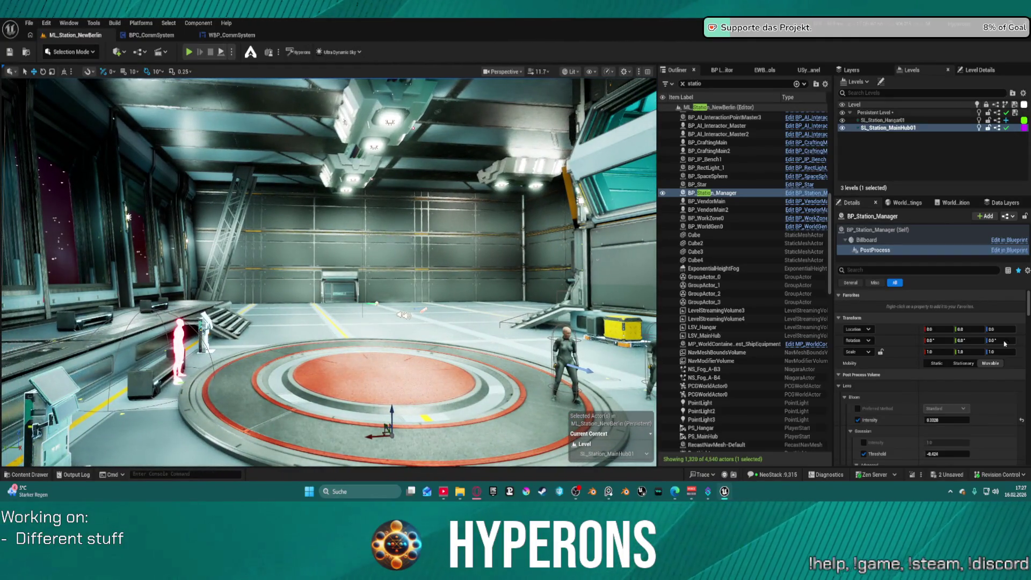
scroll(947, 414, "down", 2)
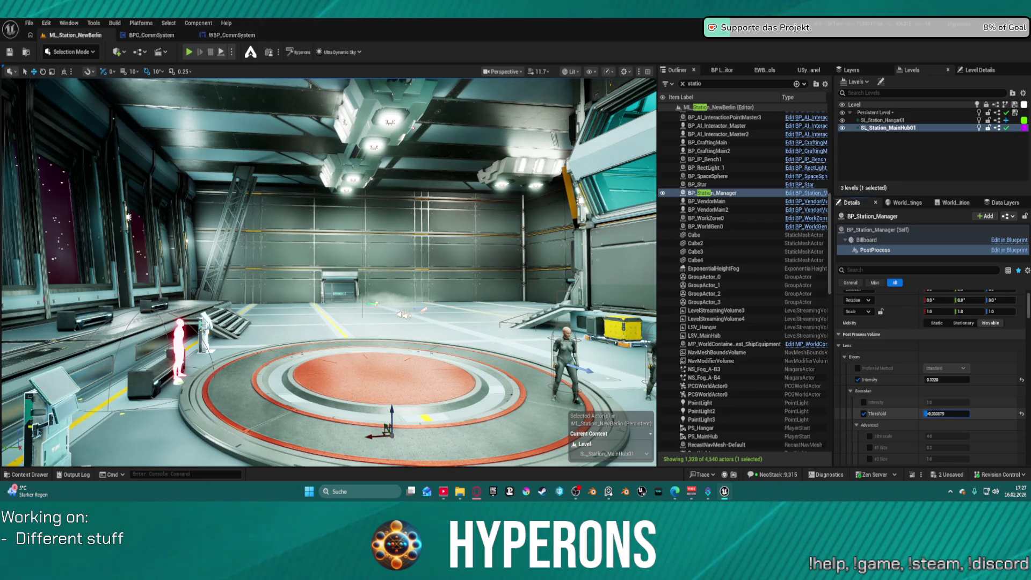
type("-0.424")
key("Return")
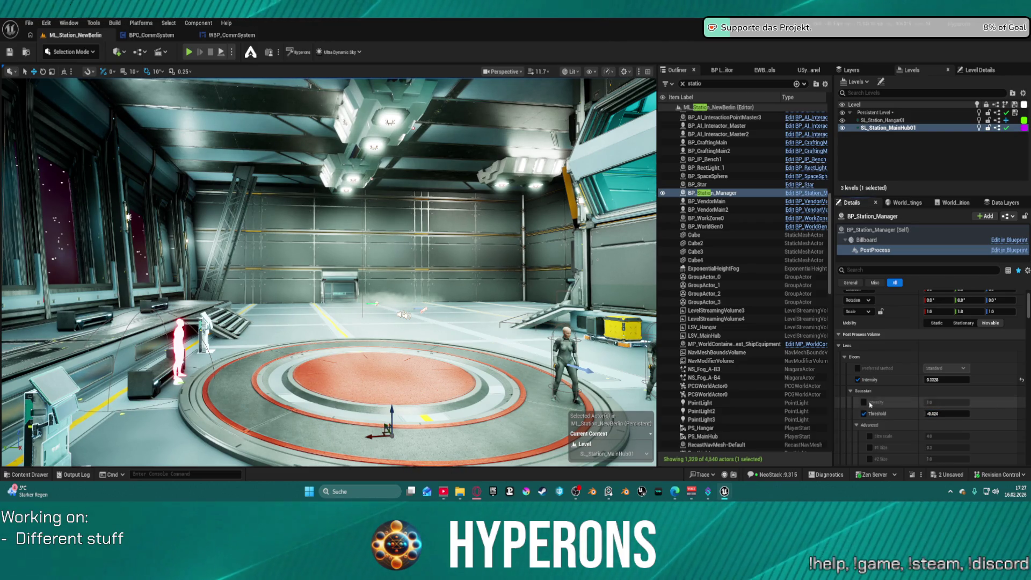
left_click(852, 392)
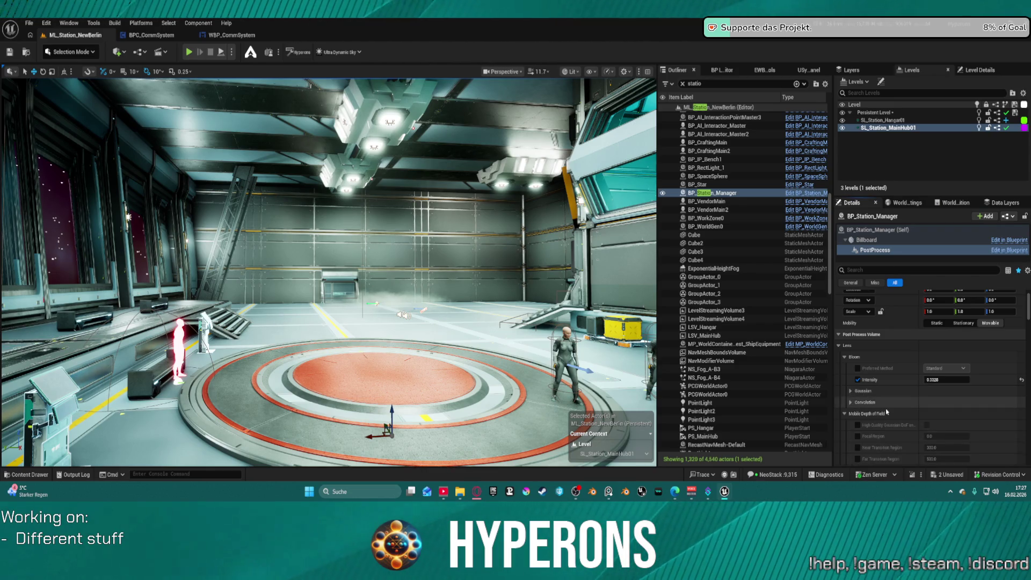
Try occlusion at 0.2, reset it to default 0.4, then drag Exposure Compensation to 1.0
scroll(888, 412, "down", 6)
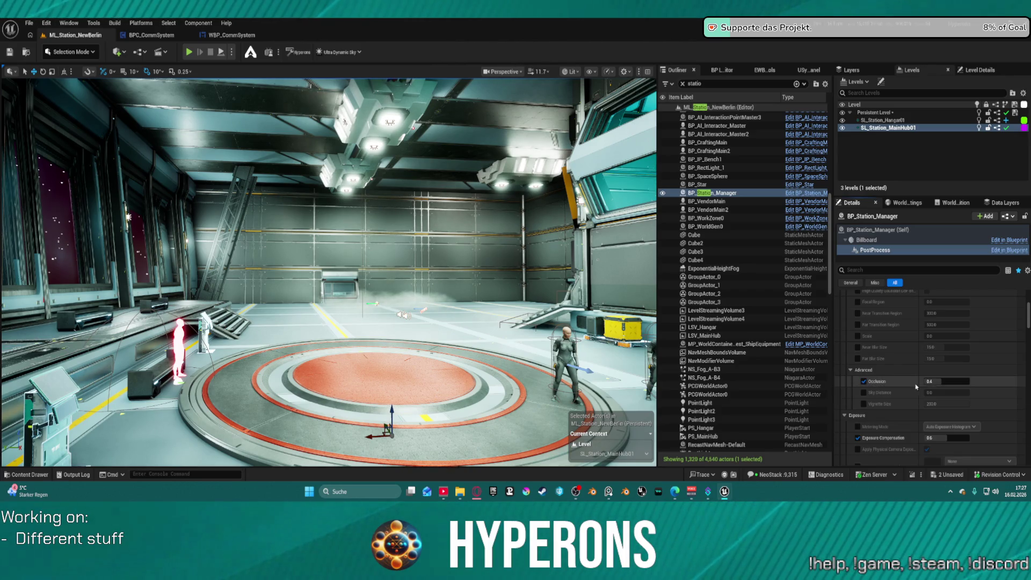
left_click_drag(943, 381, 935, 382)
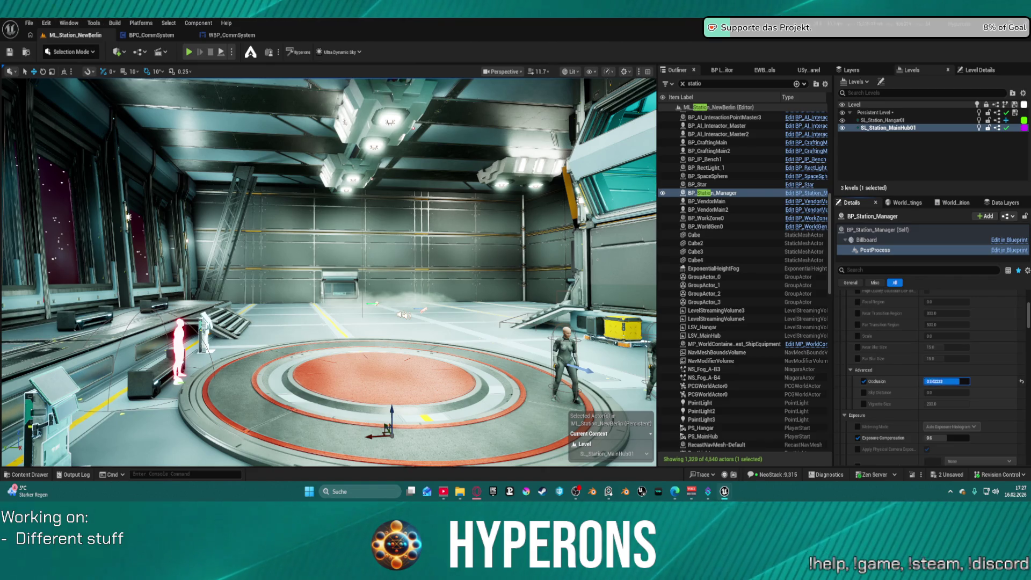
left_click(934, 381)
type("0.200573")
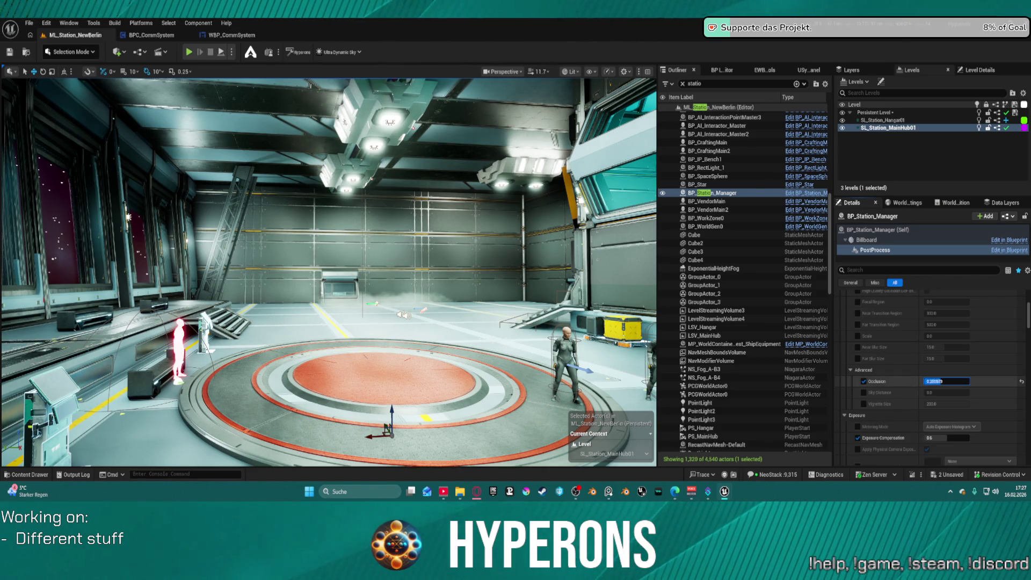
left_click(1022, 382)
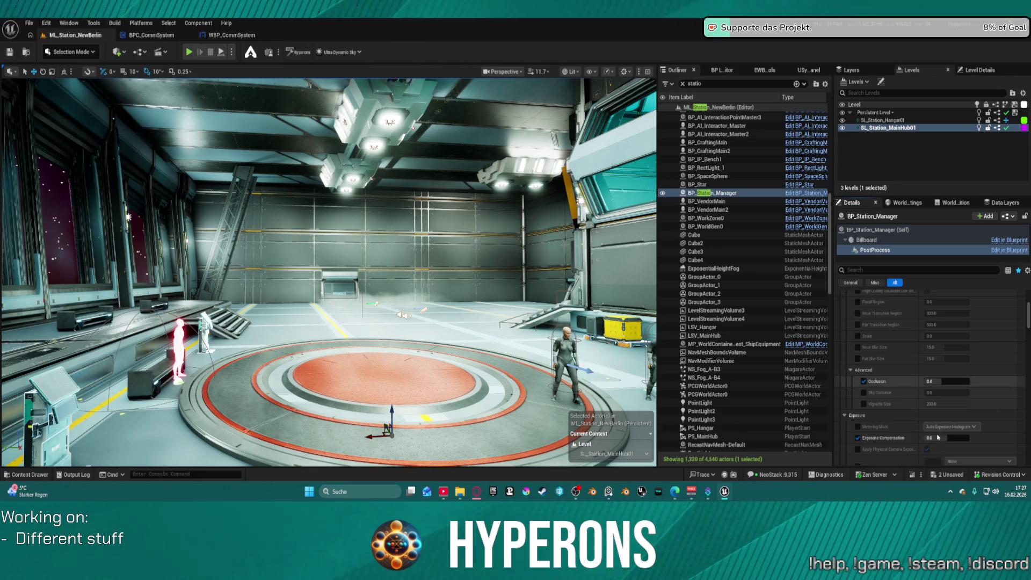
scroll(940, 419, "down", 3)
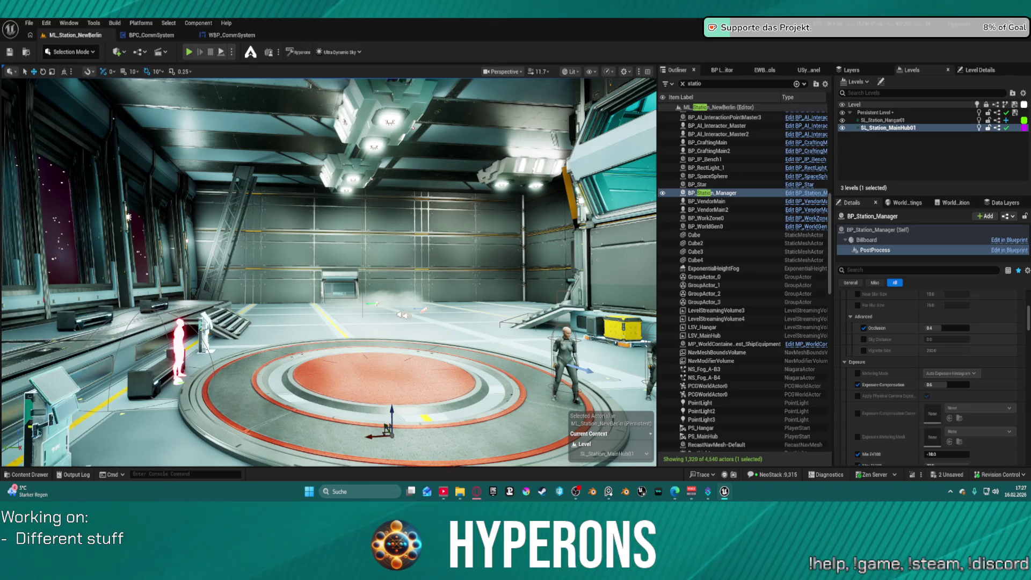
left_click_drag(941, 384, 947, 385)
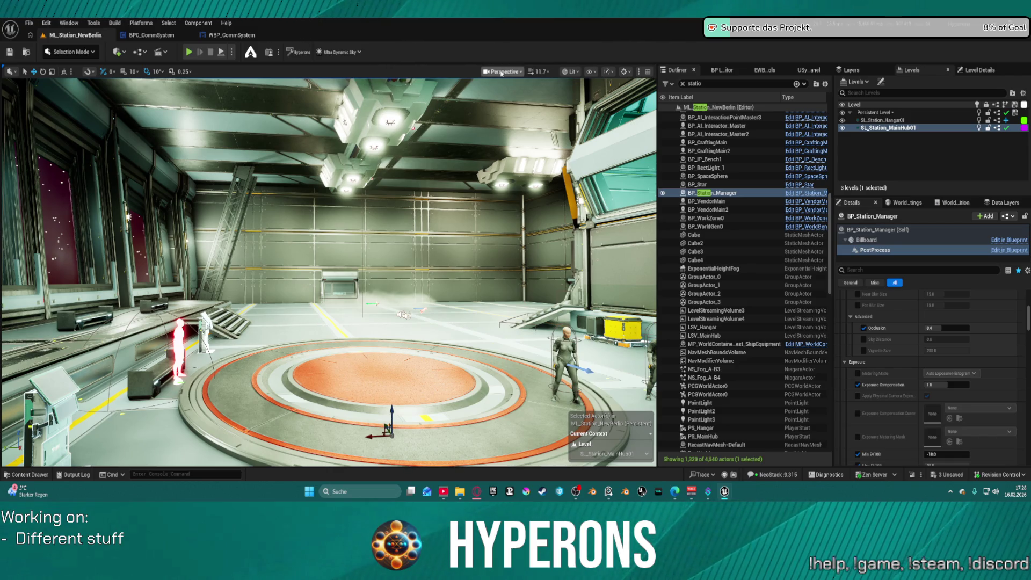
Undo the last exposure edit with Ctrl+Z
key("ctrl+z")
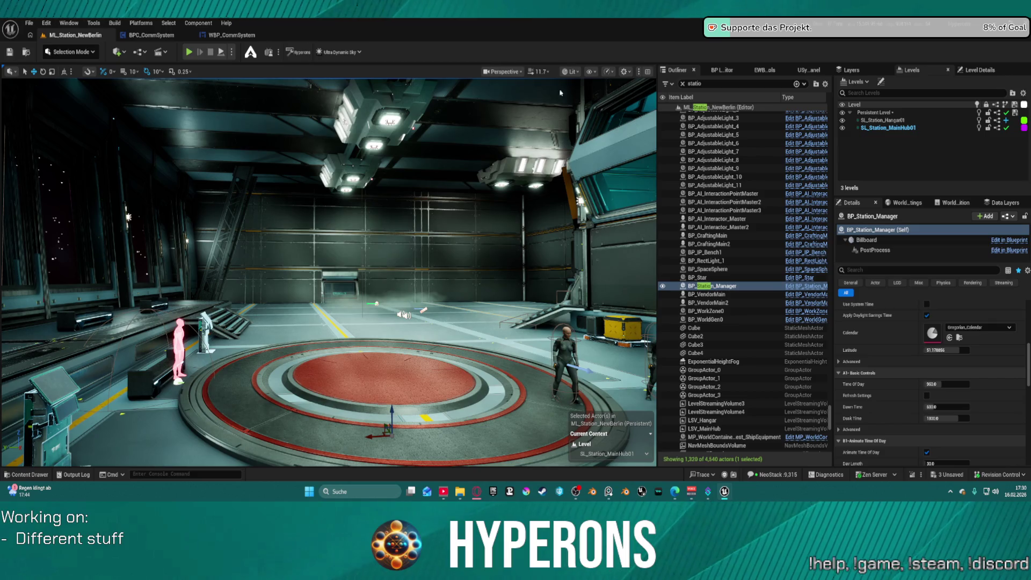
Fly around the hangar to inspect its floor, walls and stairs, then start Play In Editor
left_click_drag(560, 93, 456, 102)
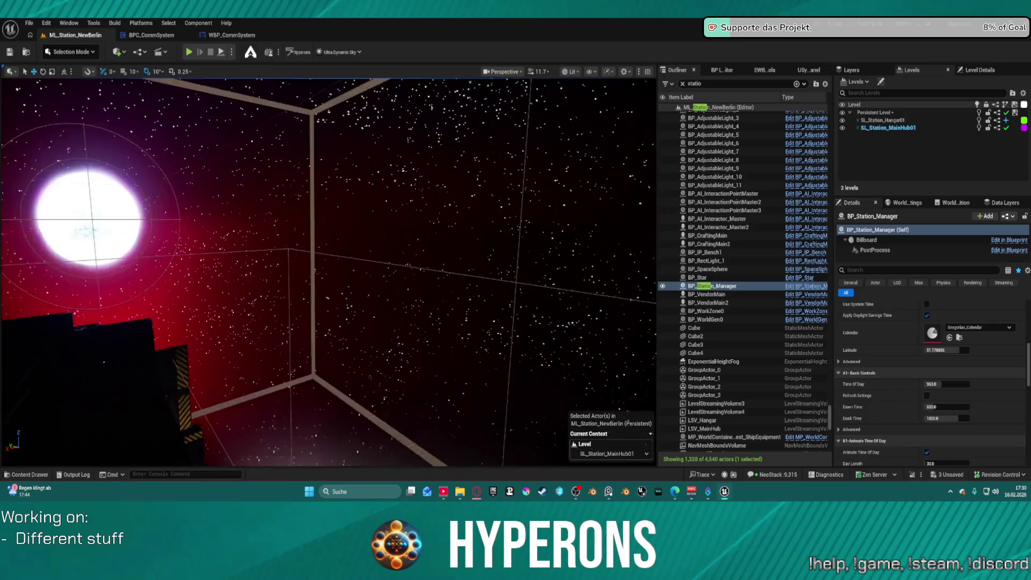
key("f")
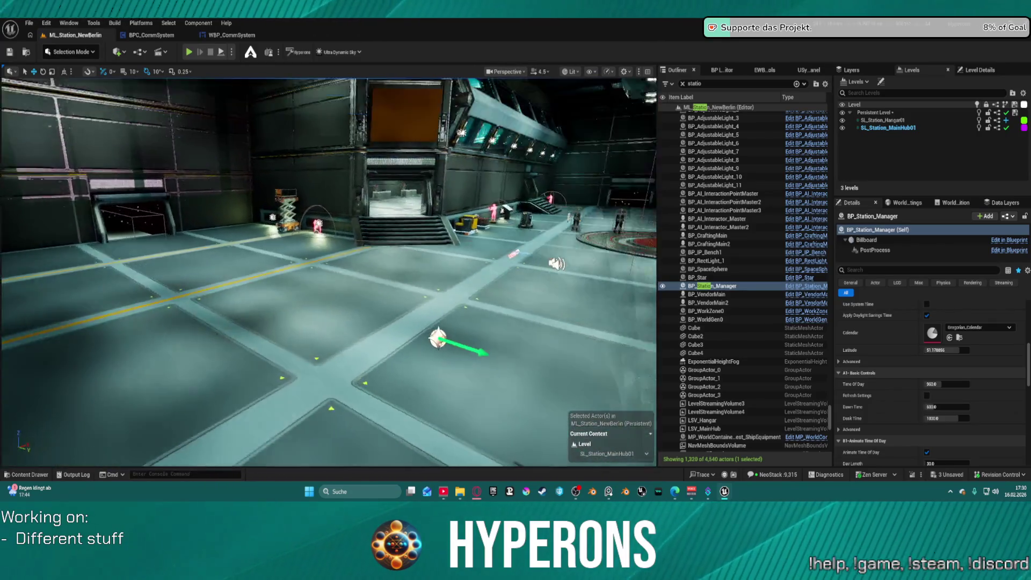
mouse_move(327, 268)
left_mouse_down()
mouse_move(298, 269)
mouse_move(301, 301)
mouse_move(290, 279)
left_mouse_up()
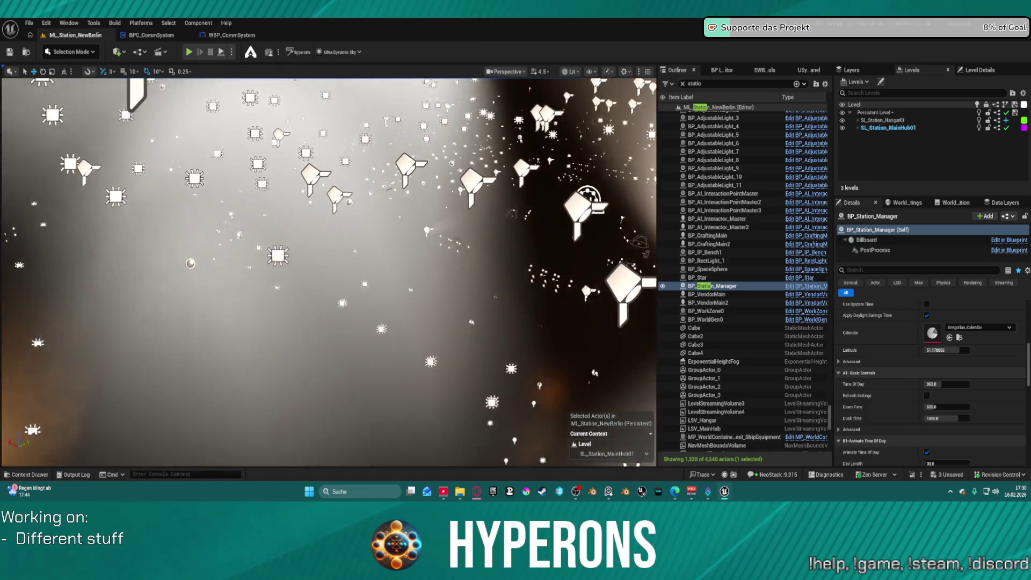
left_click_drag(290, 279, 322, 279)
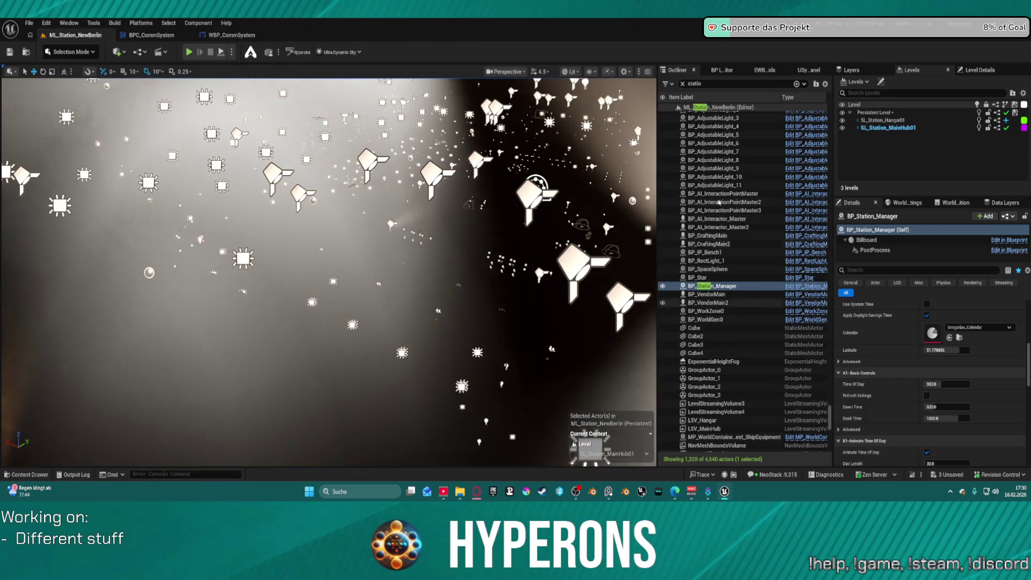
key("f")
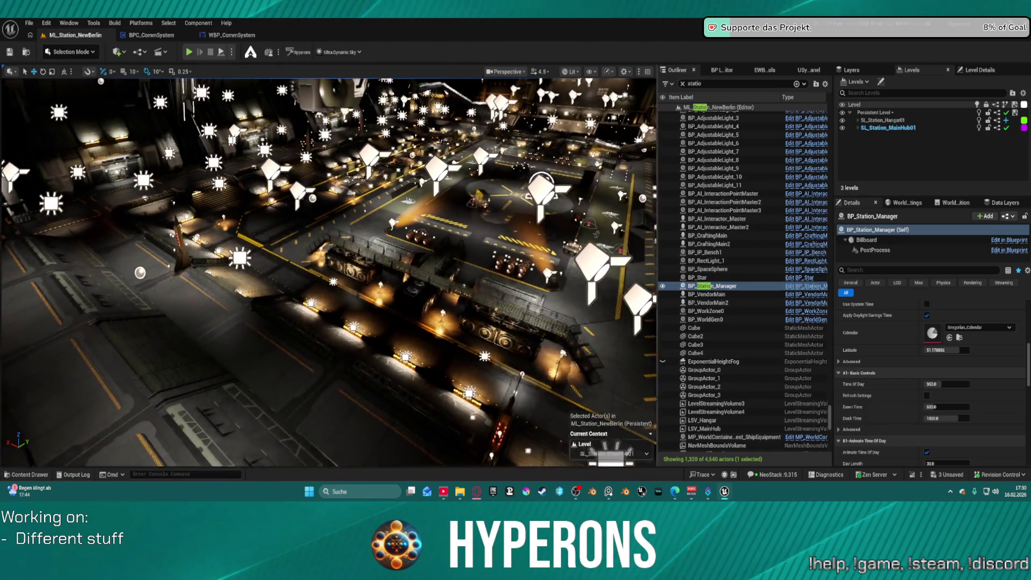
key("w")
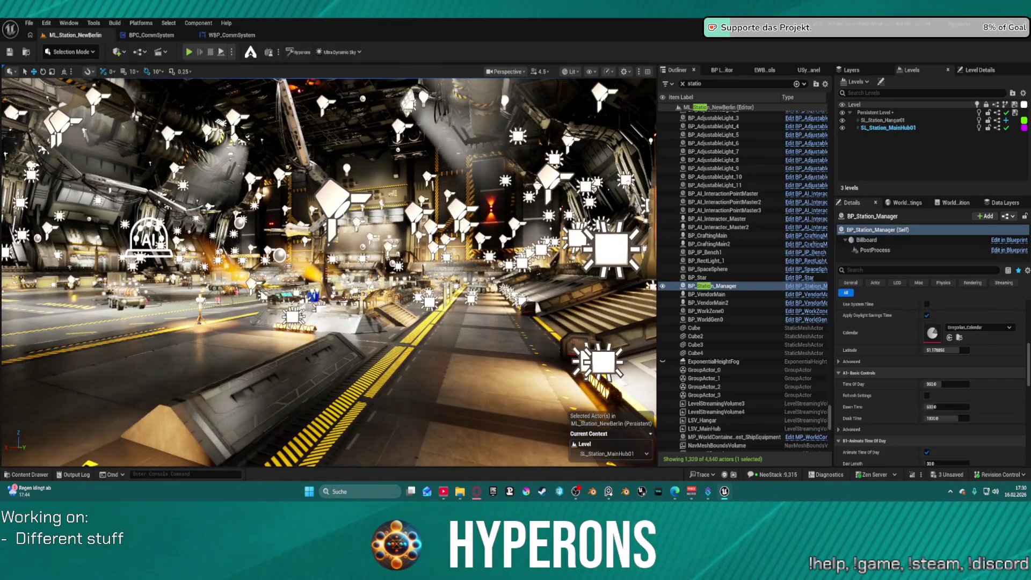
key("a")
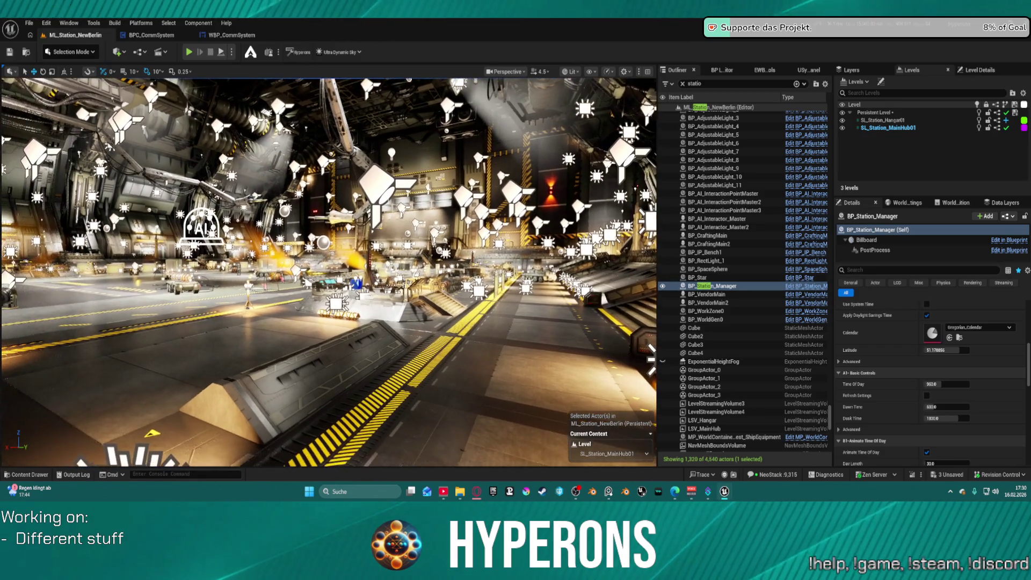
key("w")
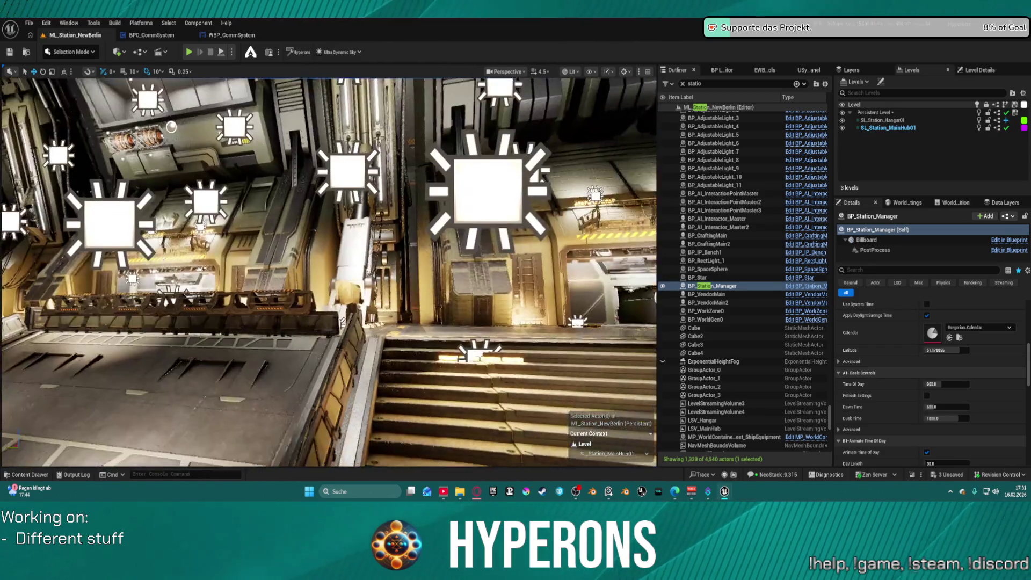
key("a")
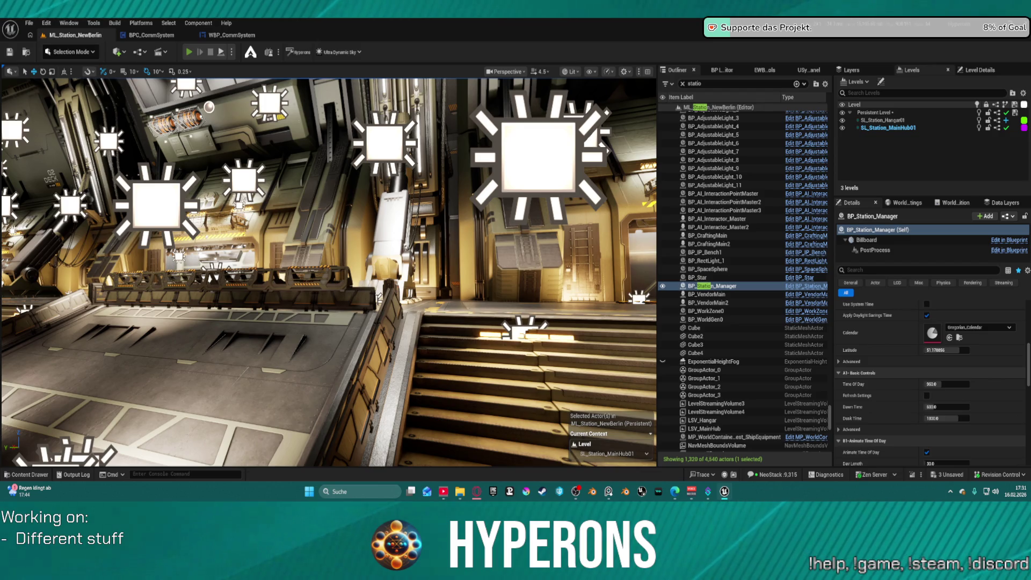
key("alt+p")
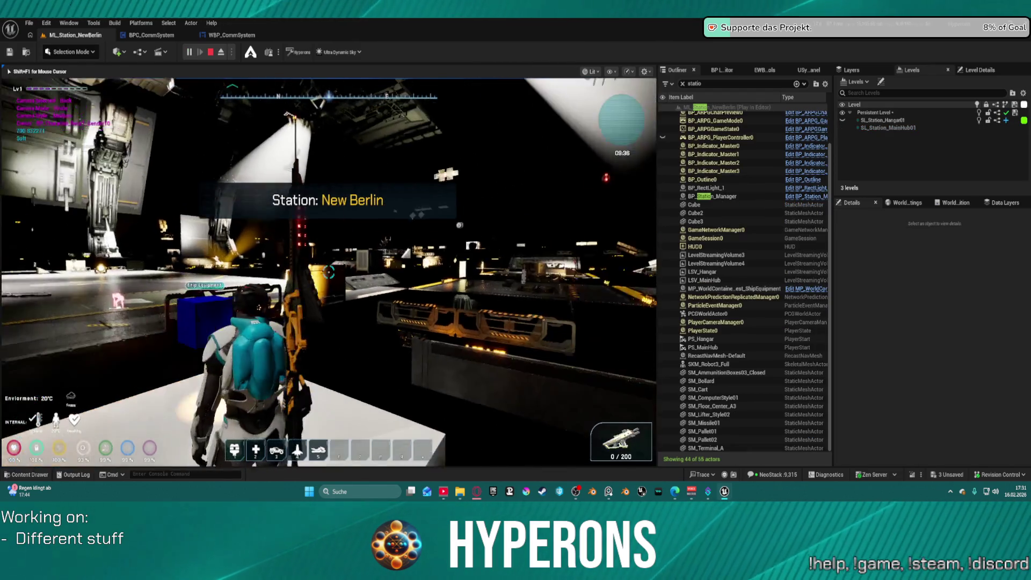
Walk across the hangar, climb the stairs, follow the walkway and pass through the doorway into the corridor
key("w")
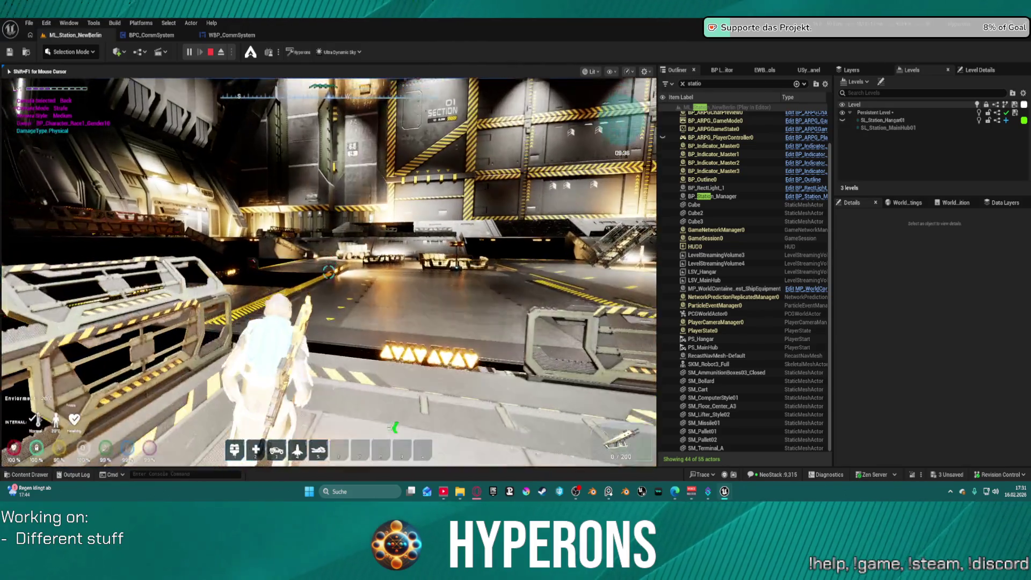
key("w")
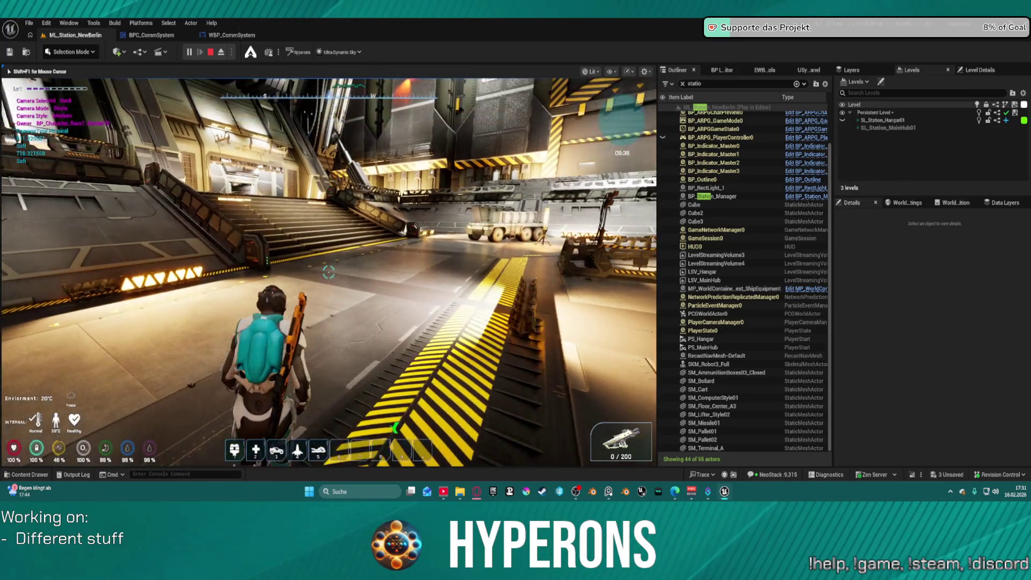
key("w")
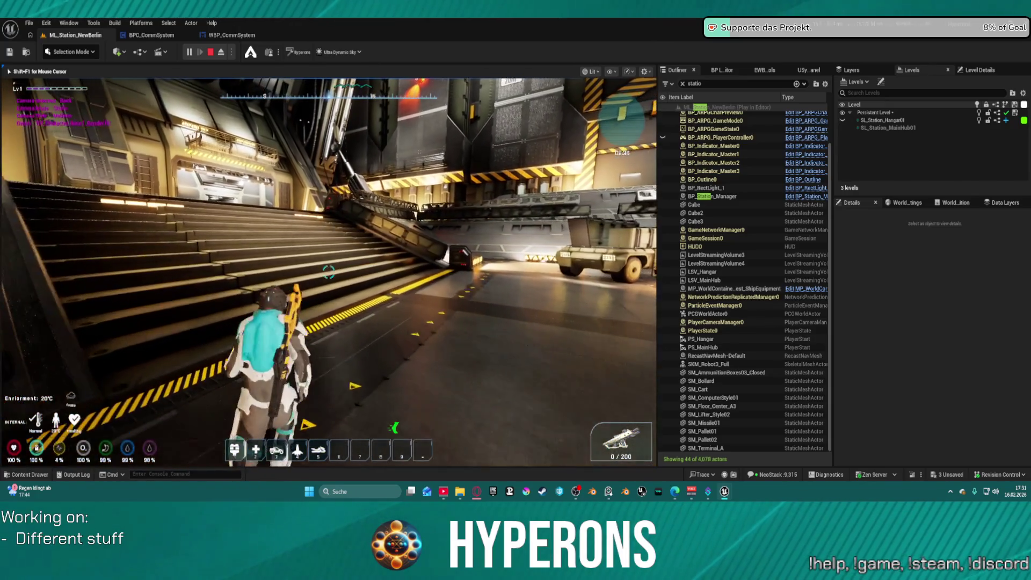
key("w")
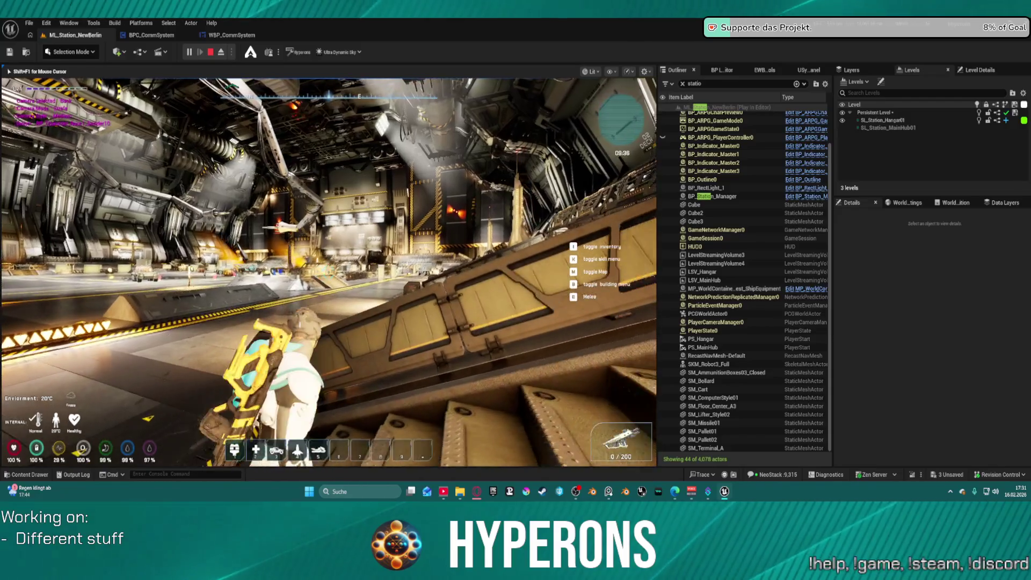
key("w")
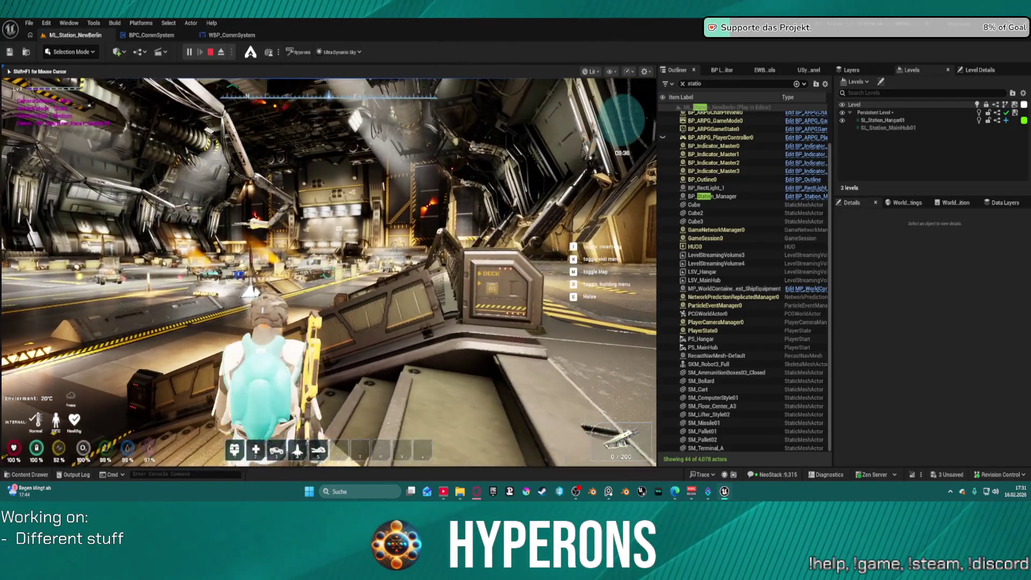
key("w")
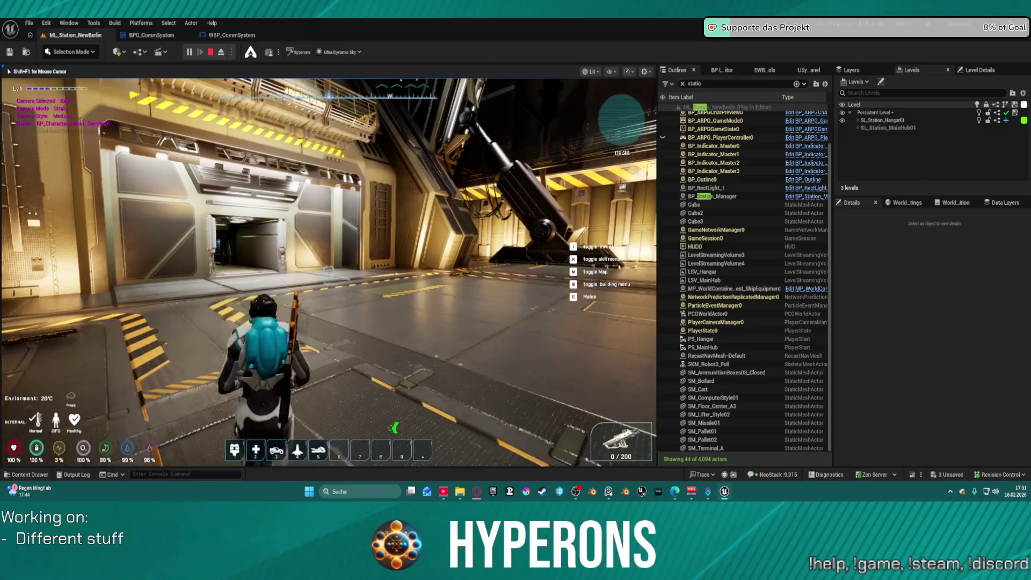
key("w")
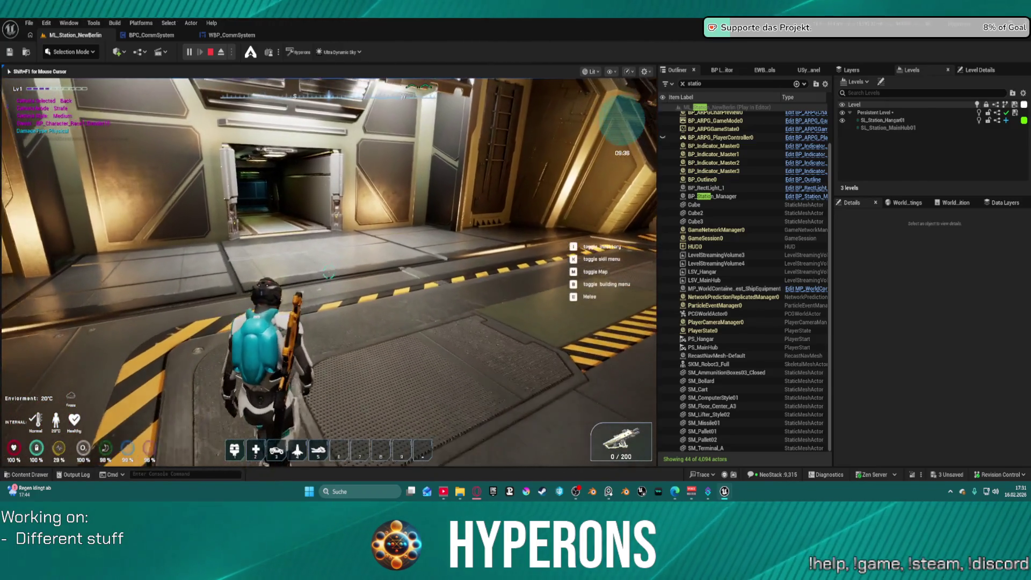
key("w")
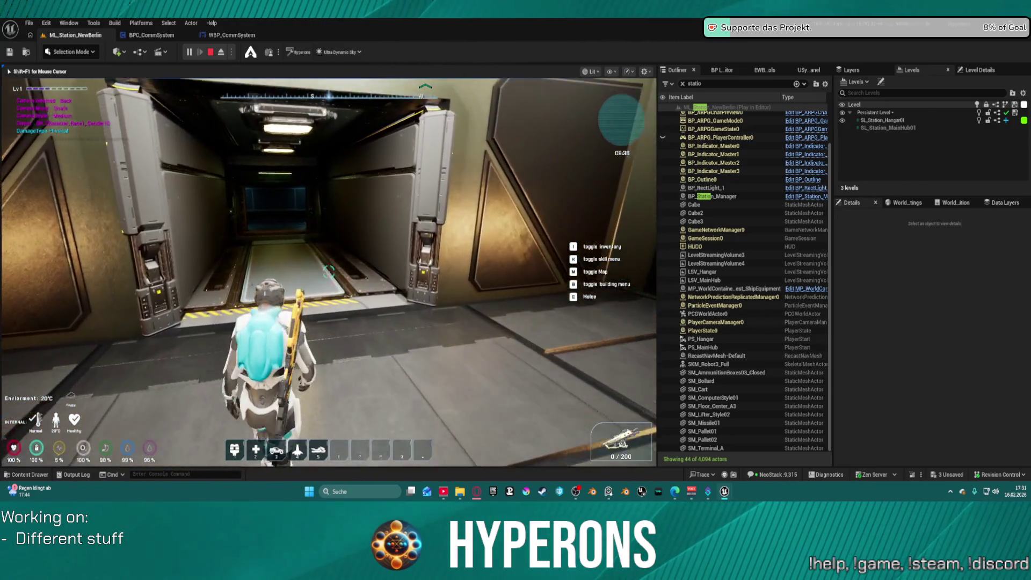
key("w")
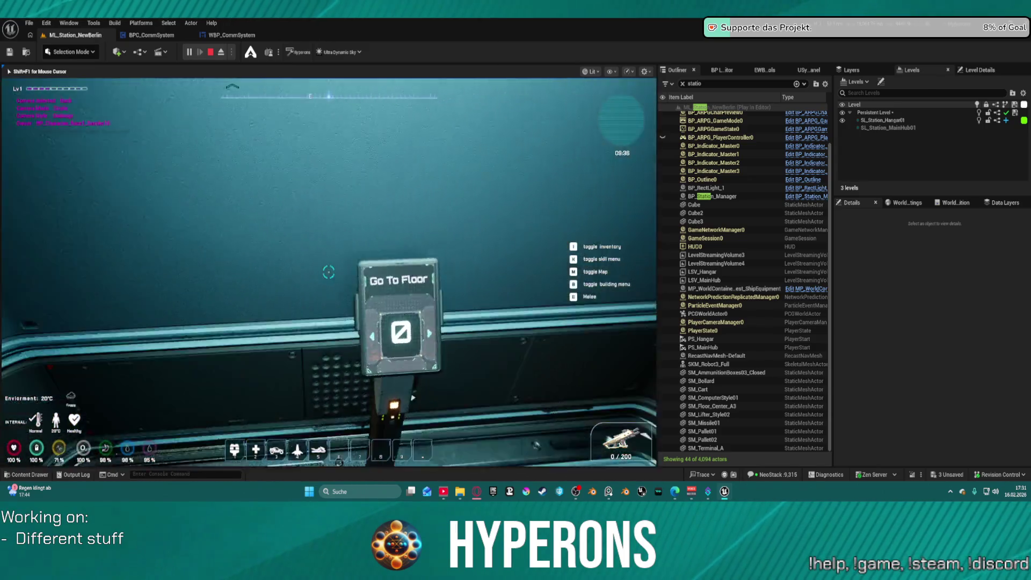
Send the elevator to floor 1 from the Go To Floor panel and walk out into the hub
key("s")
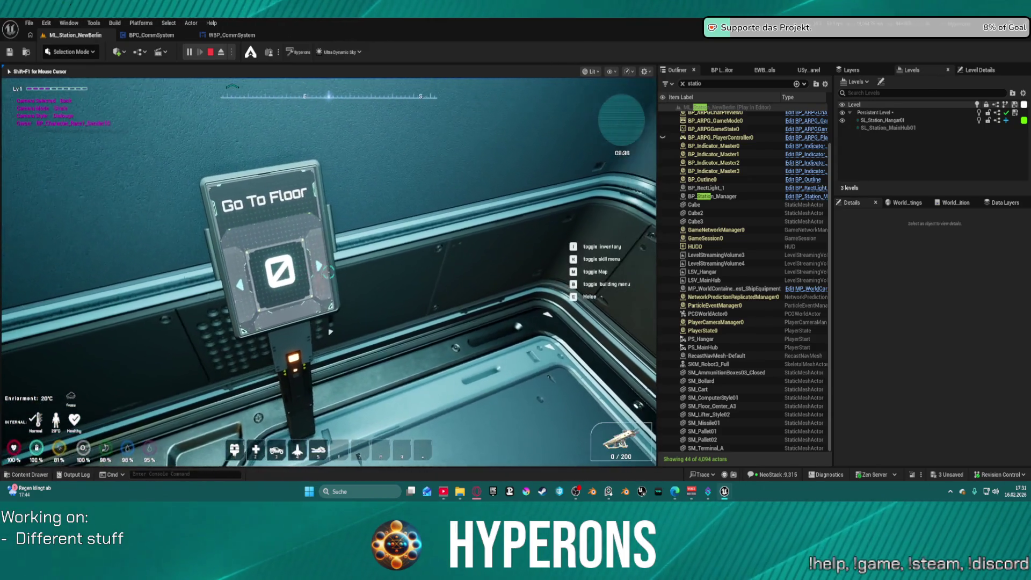
left_click(329, 272)
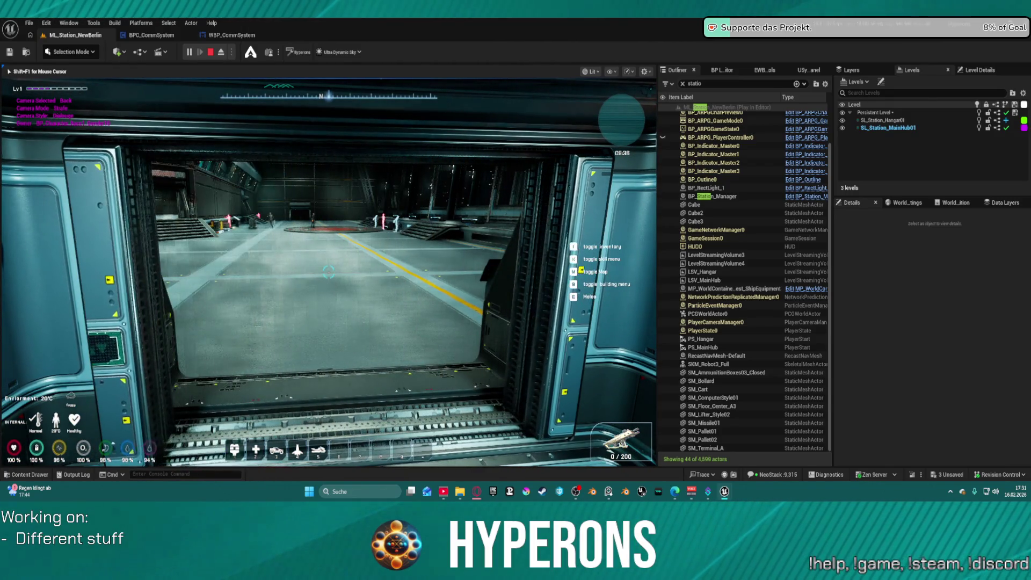
key("w")
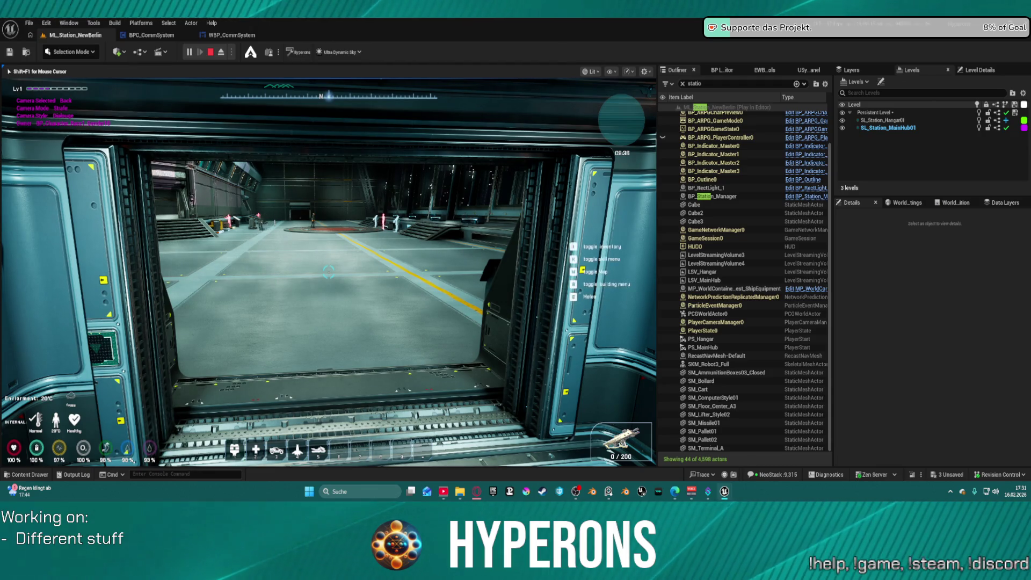
key("w")
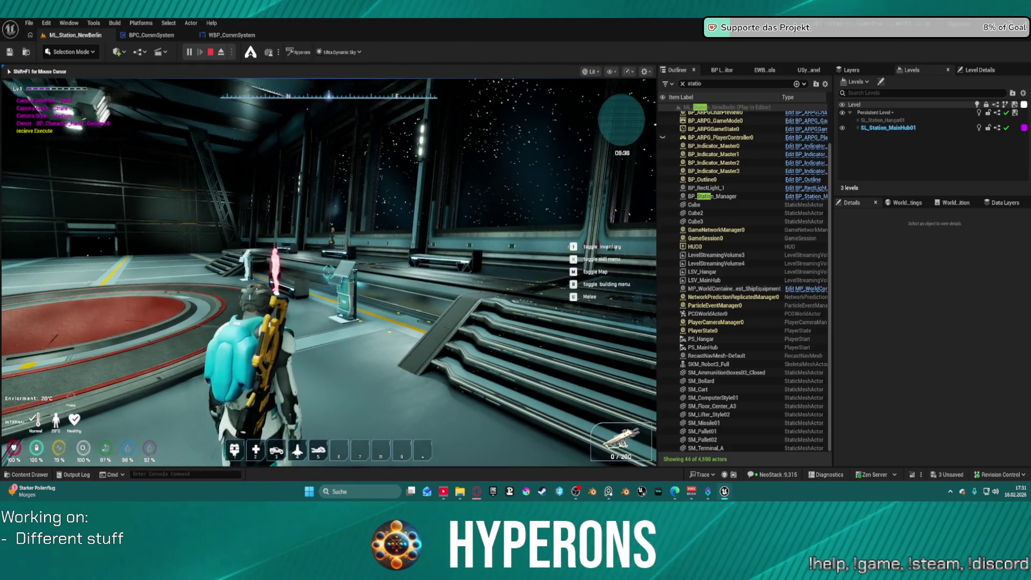
Walk across the hub past the crate to the NPC by the window
key("w")
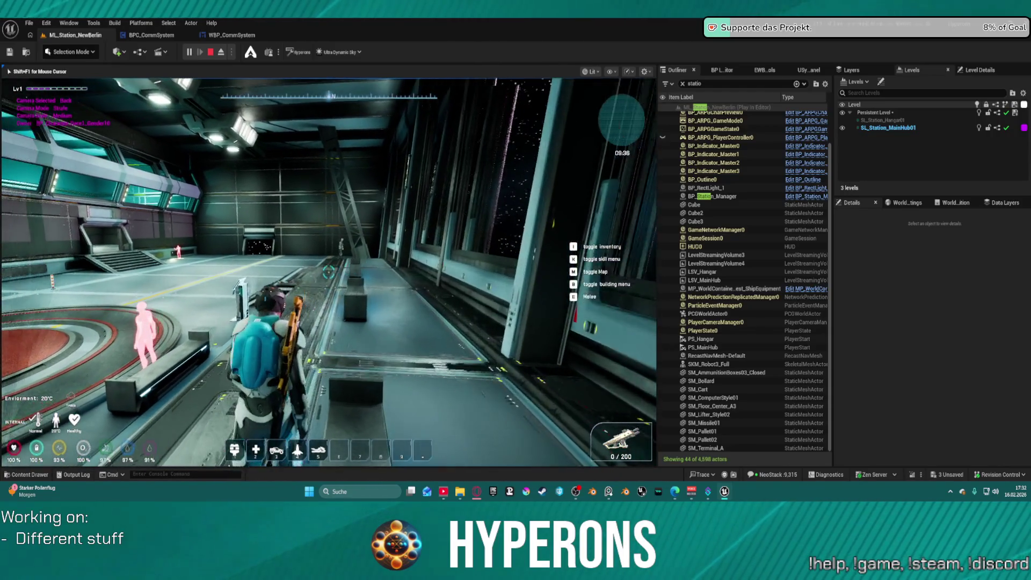
key("w")
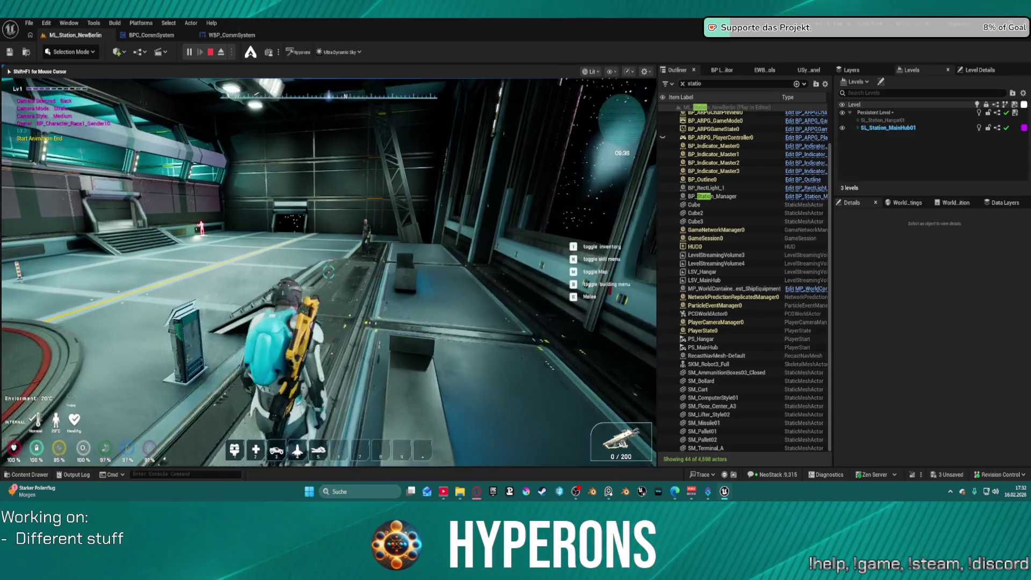
key("w")
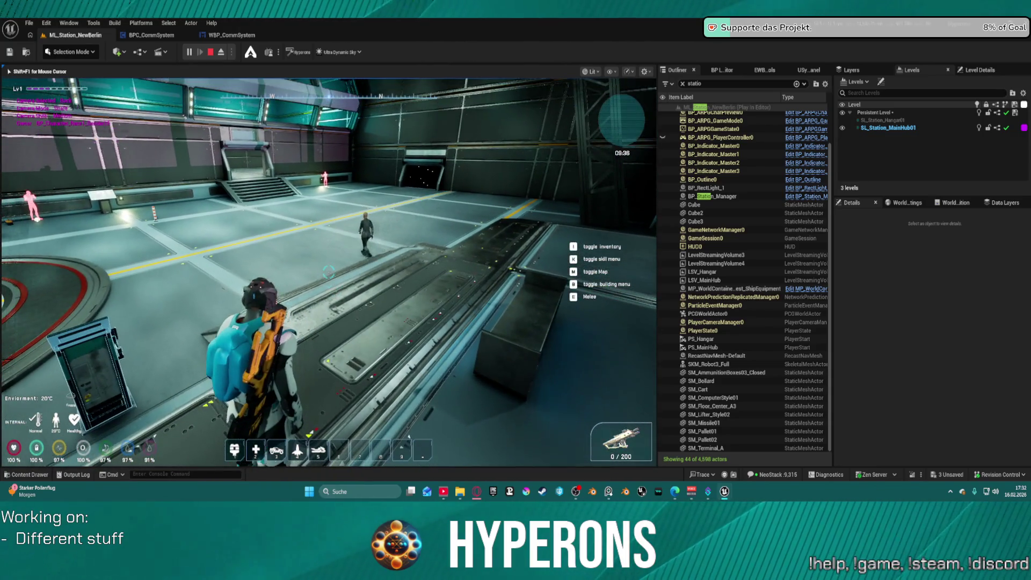
key("w")
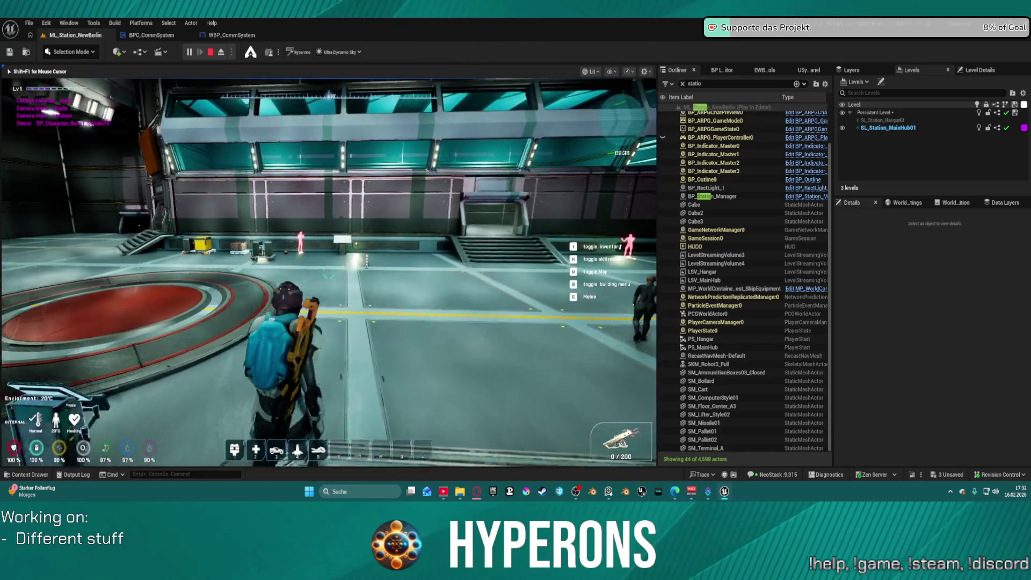
key("w")
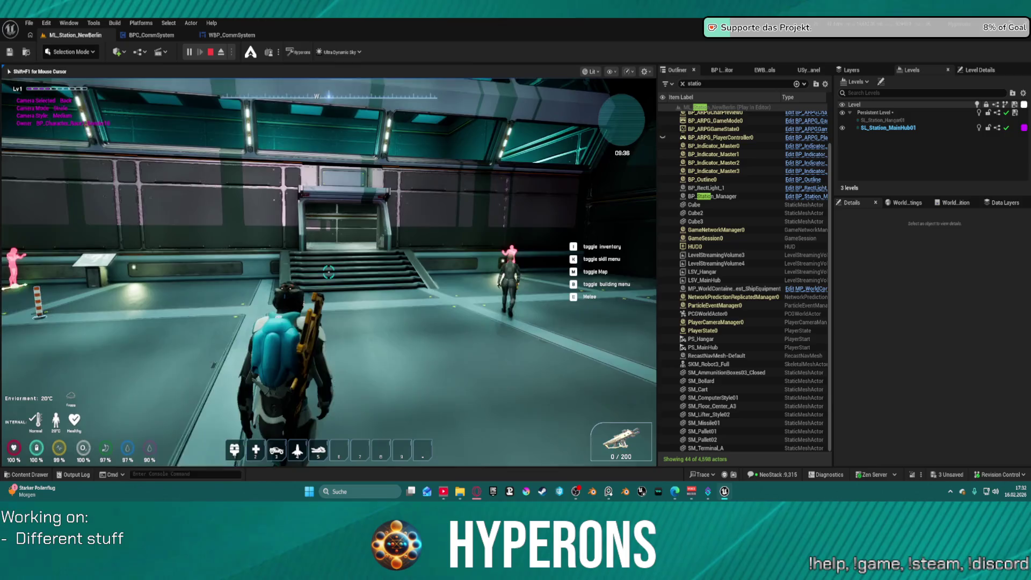
key("w")
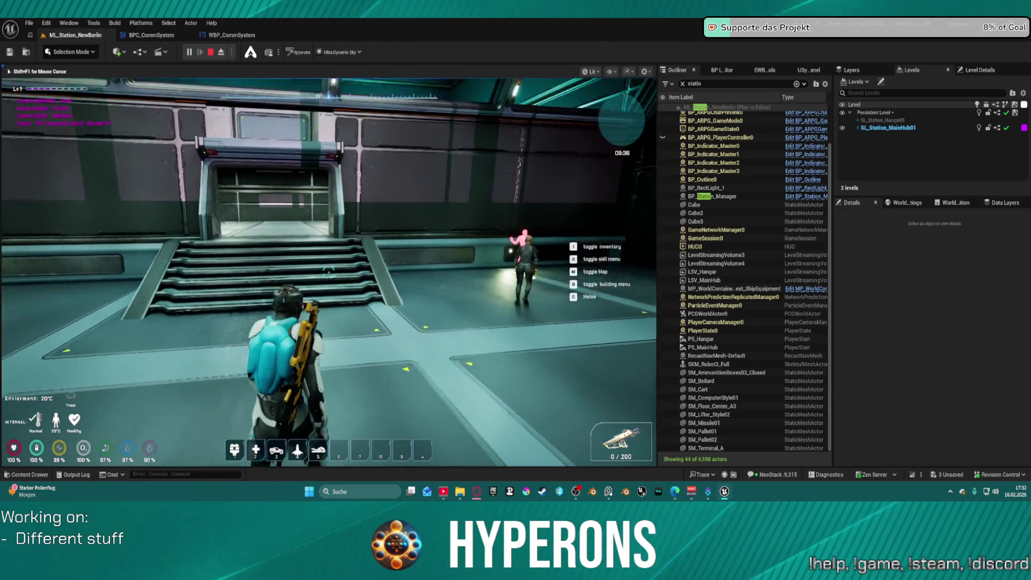
key("w")
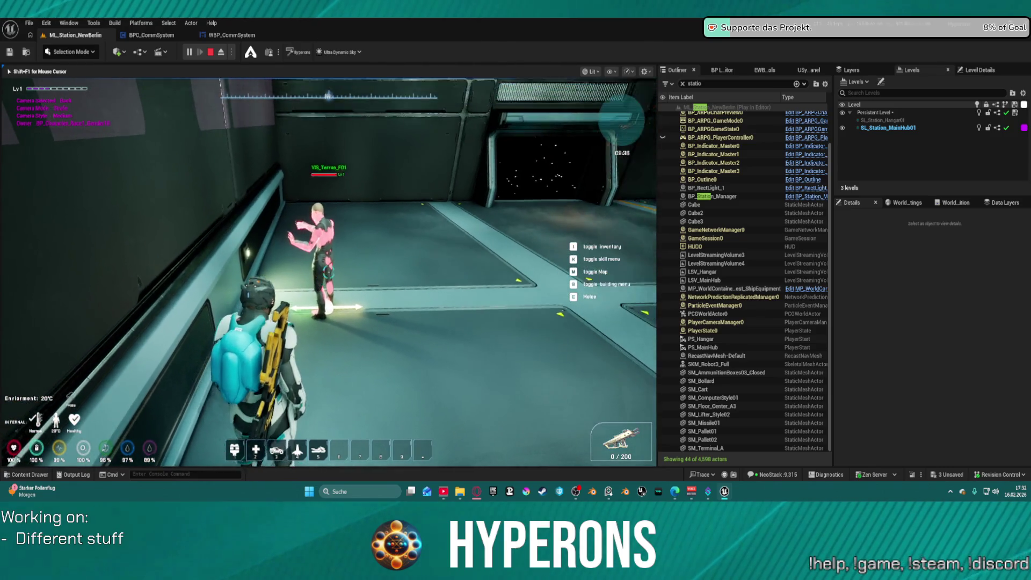
Walk back into the hangar past the pink hologram terminal and up the stairs, then stop the play test
key("s")
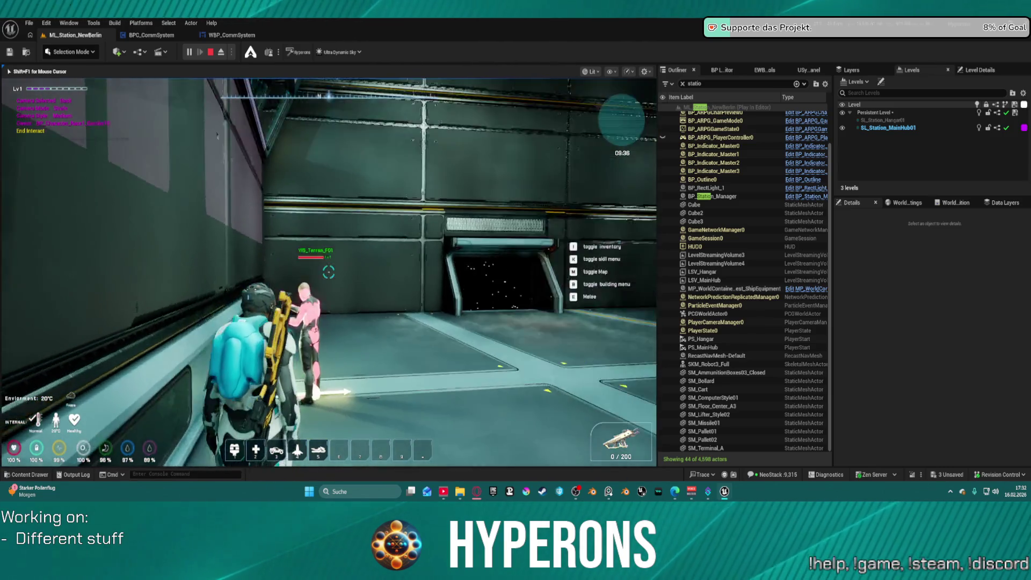
key("w")
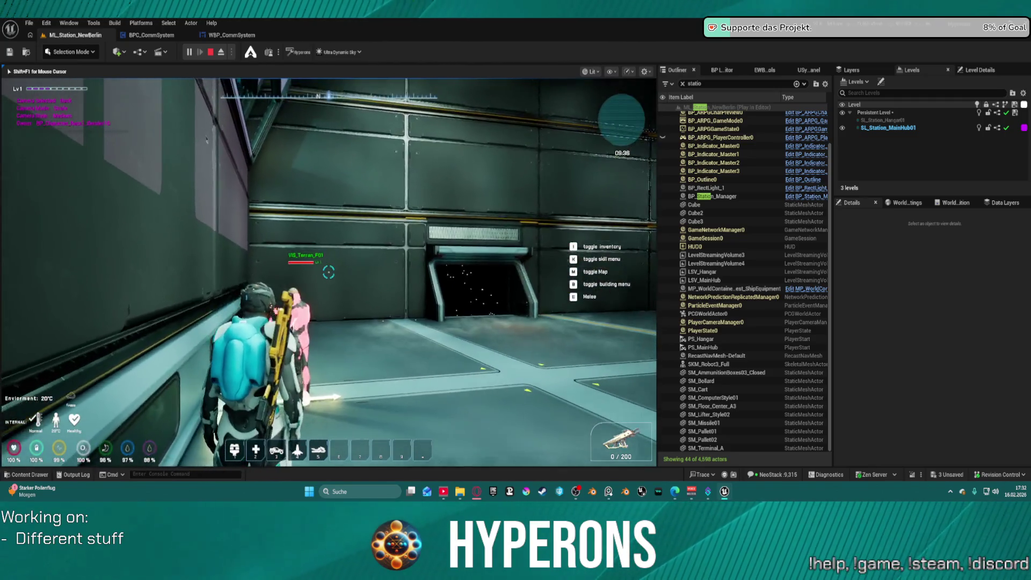
key("w")
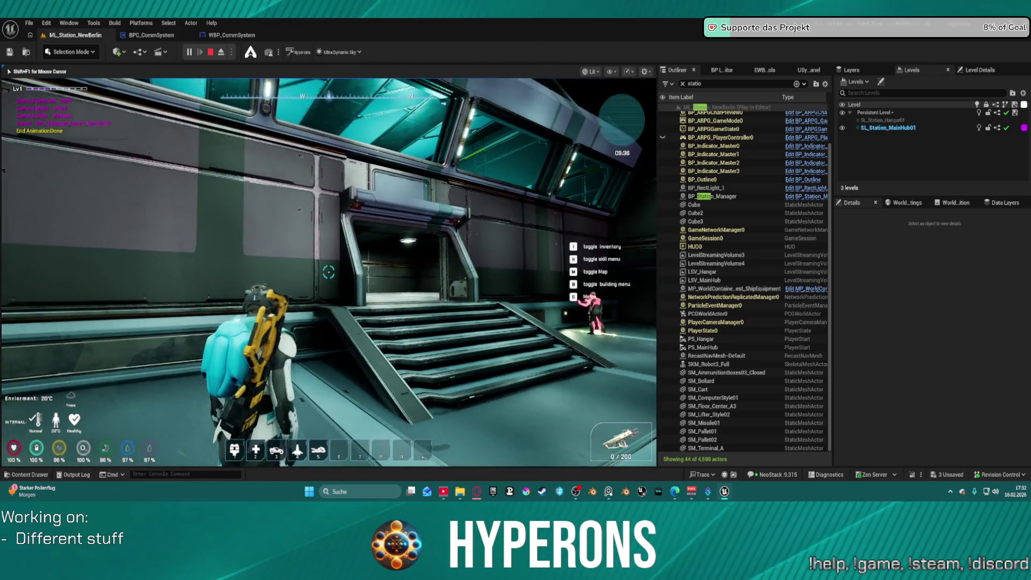
key("w")
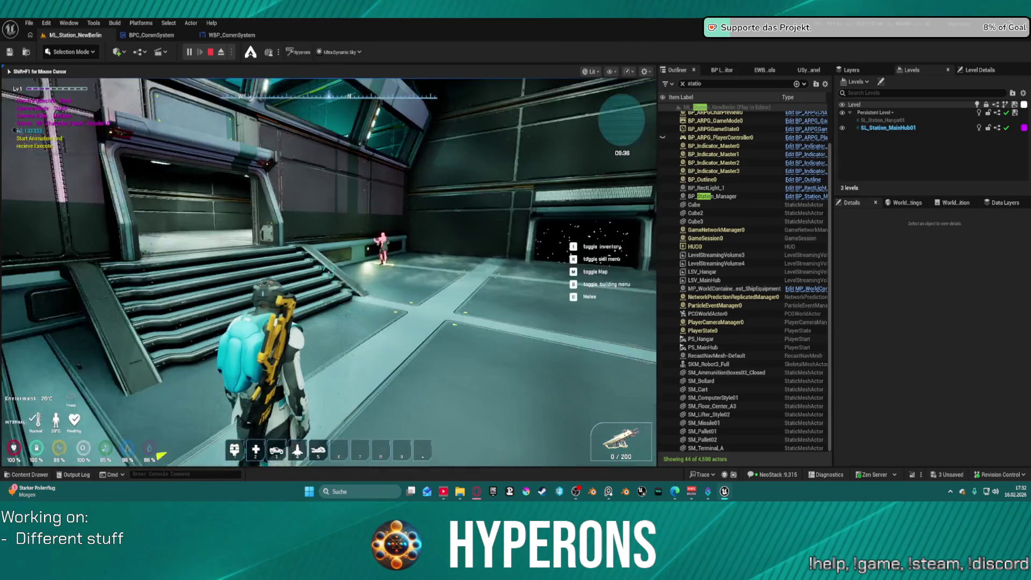
key("w")
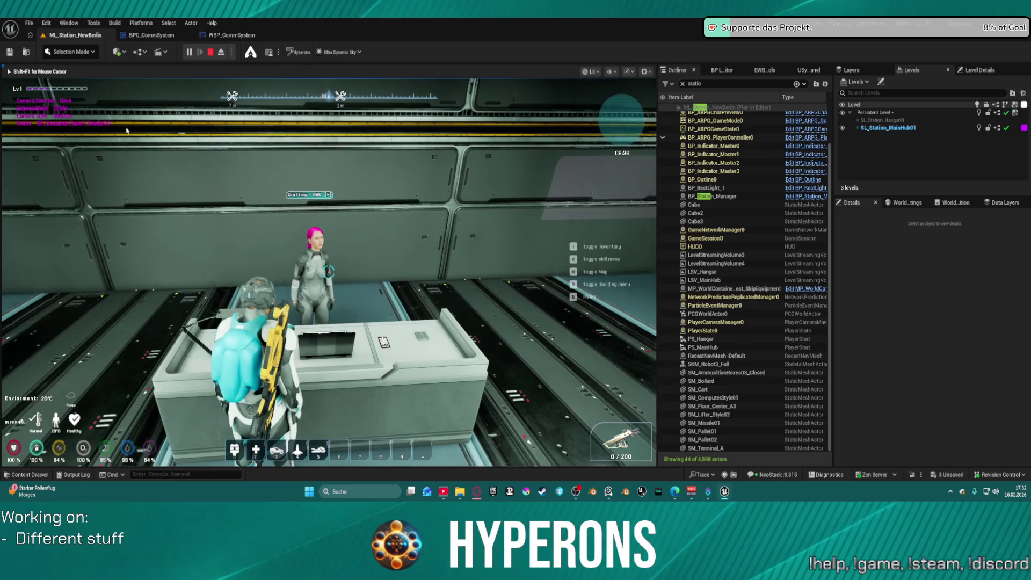
key("Escape")
Select BP_CraftingMain, BP_VendorMain, BP_CraftingMain2 and BP_VendorMain2 together
double_click(712, 286)
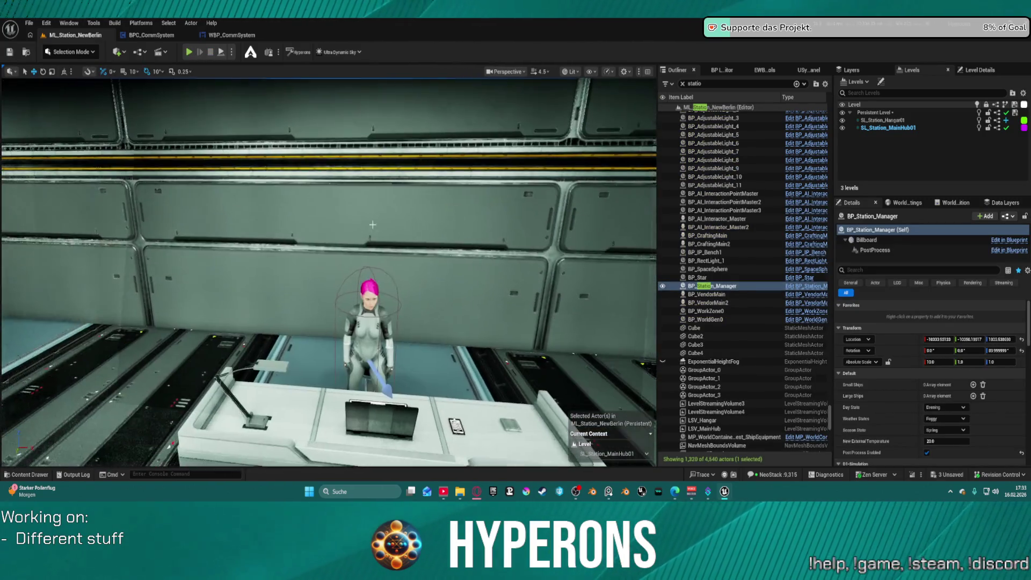
double_click(711, 236)
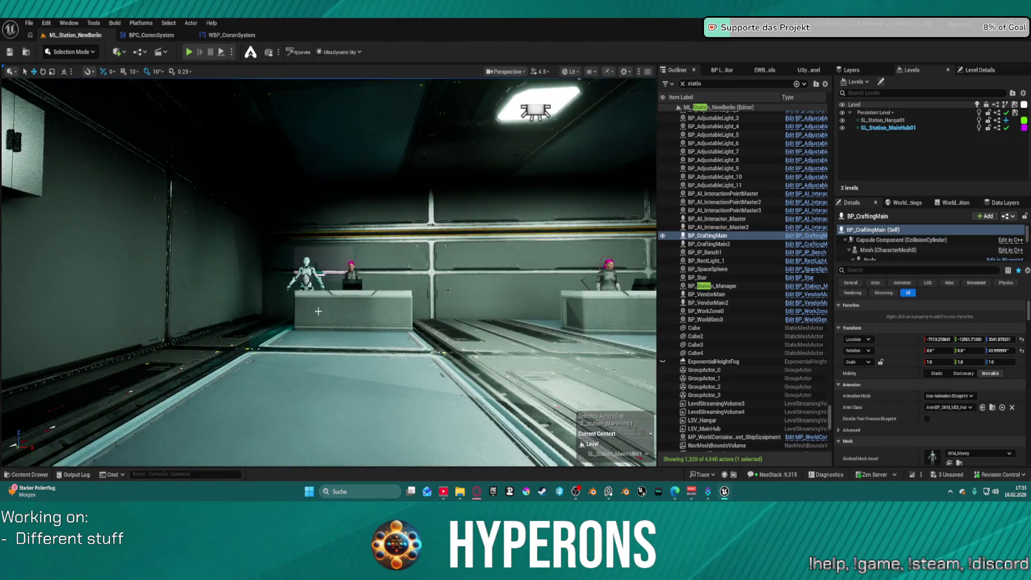
left_click(707, 294, "ctrl")
key("f")
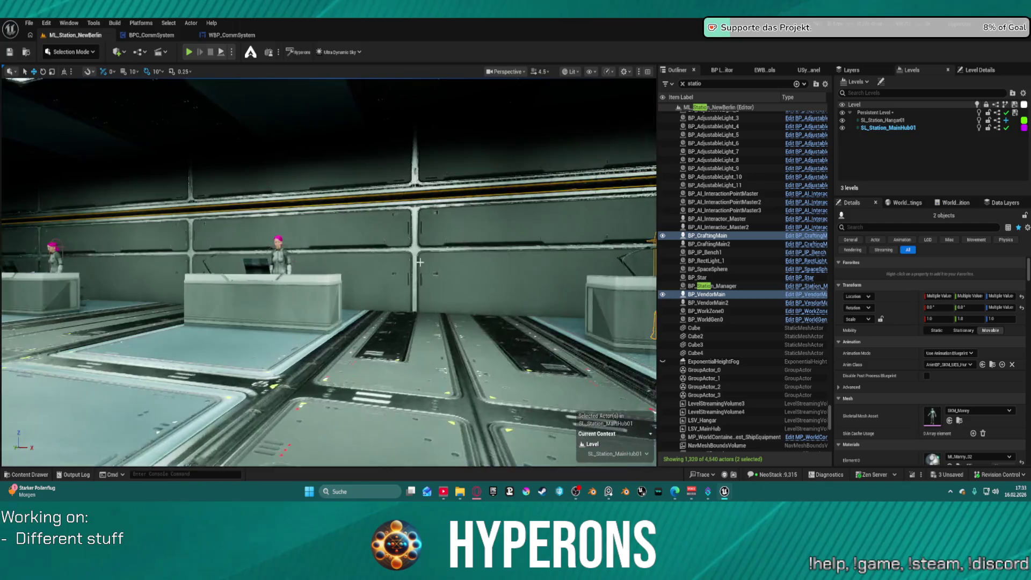
left_click(709, 244, "ctrl")
key("f")
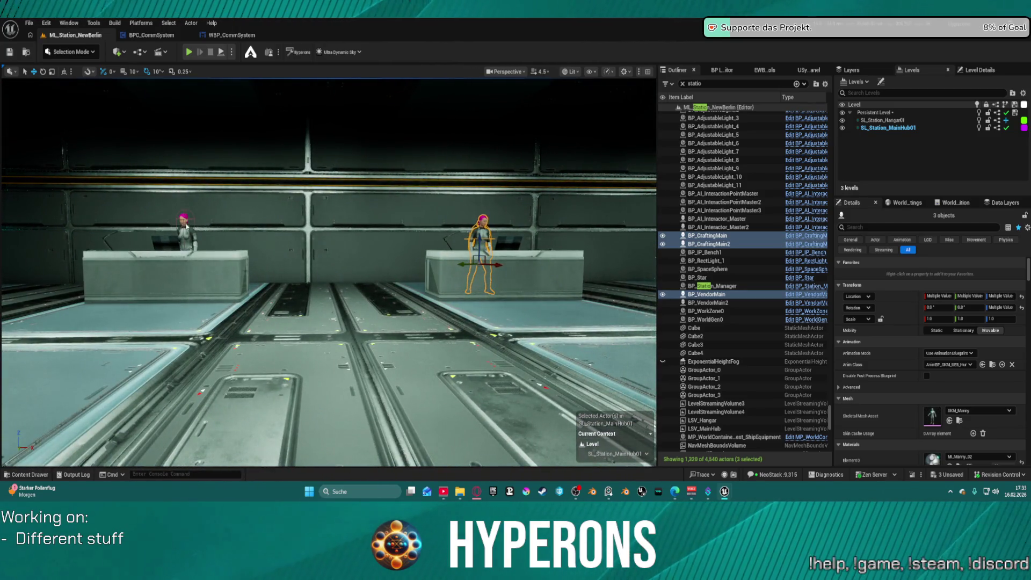
left_click(187, 227, "ctrl")
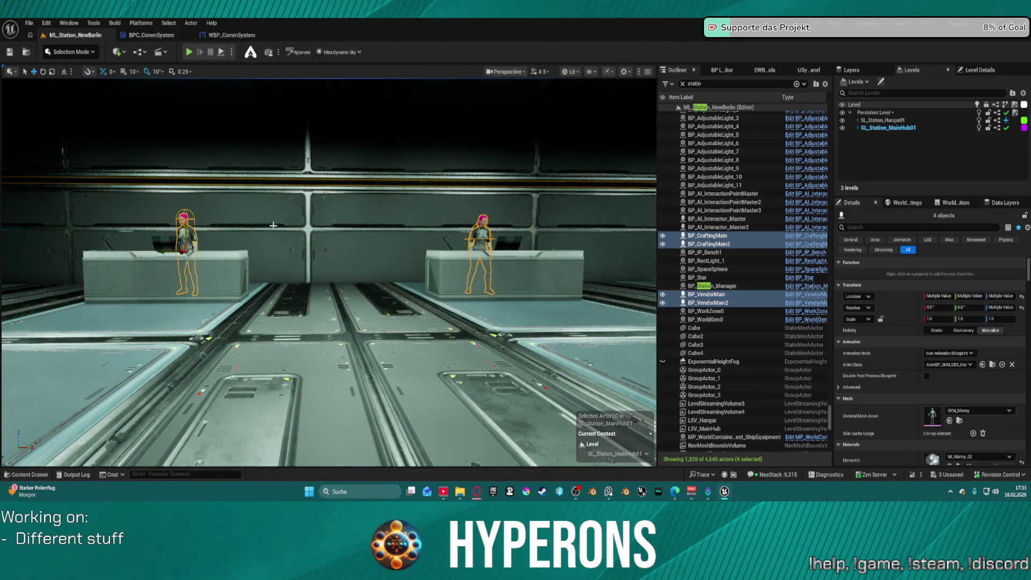
Filter Details by 'intera' then 'acc', copy the value 100 and paste it onto the selected NPCs
left_click(888, 226)
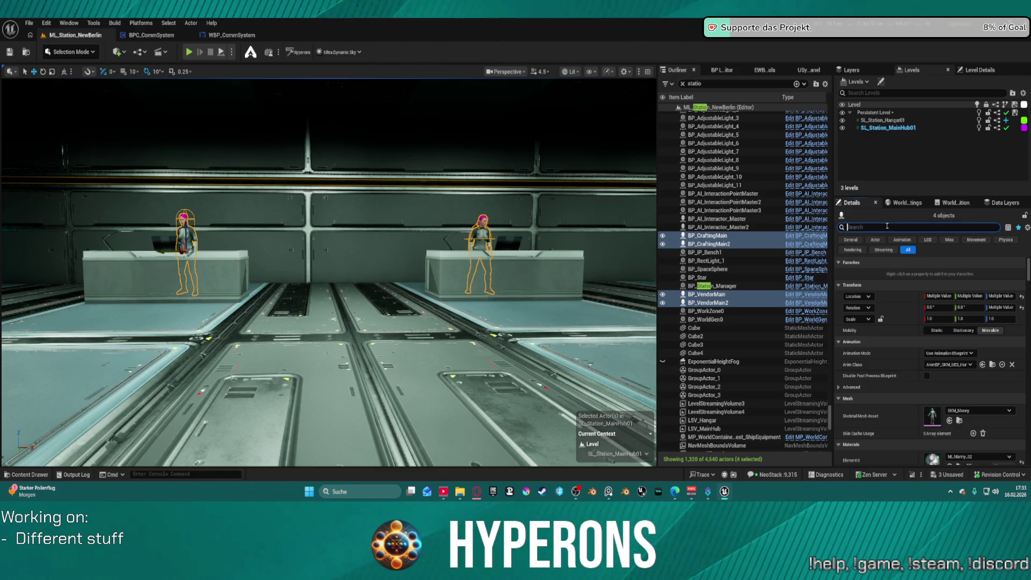
type("int")
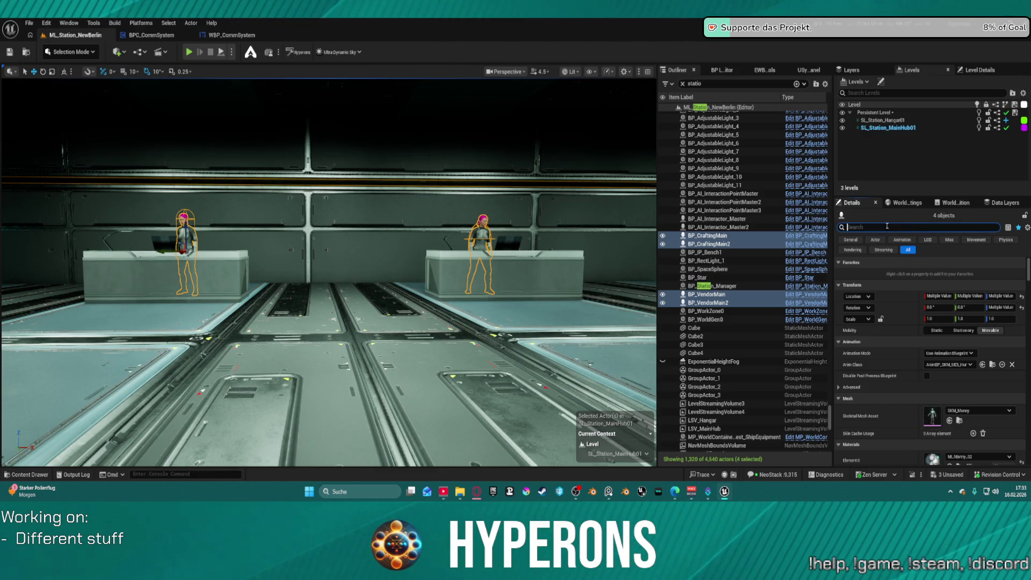
type("era")
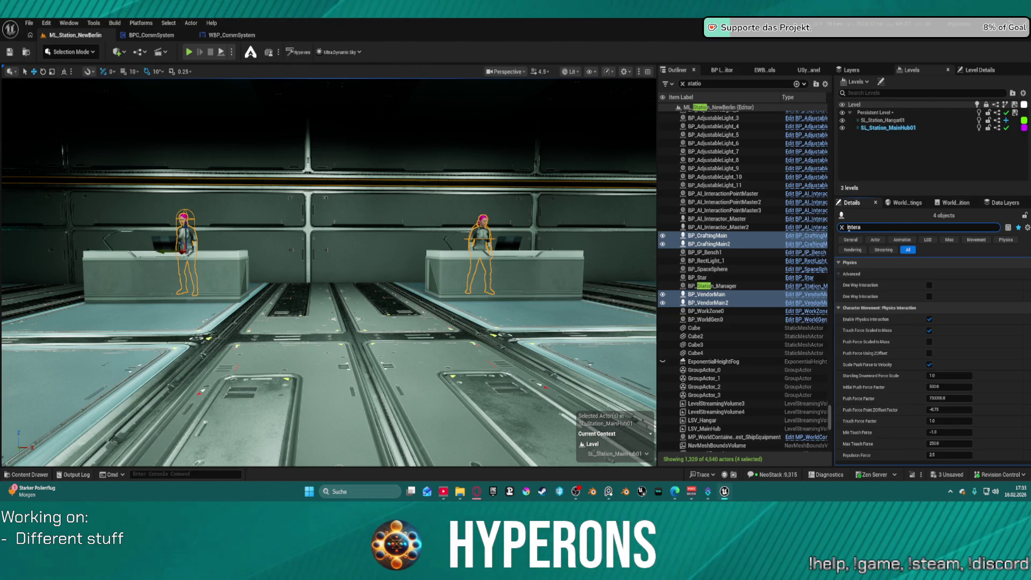
double_click(868, 229)
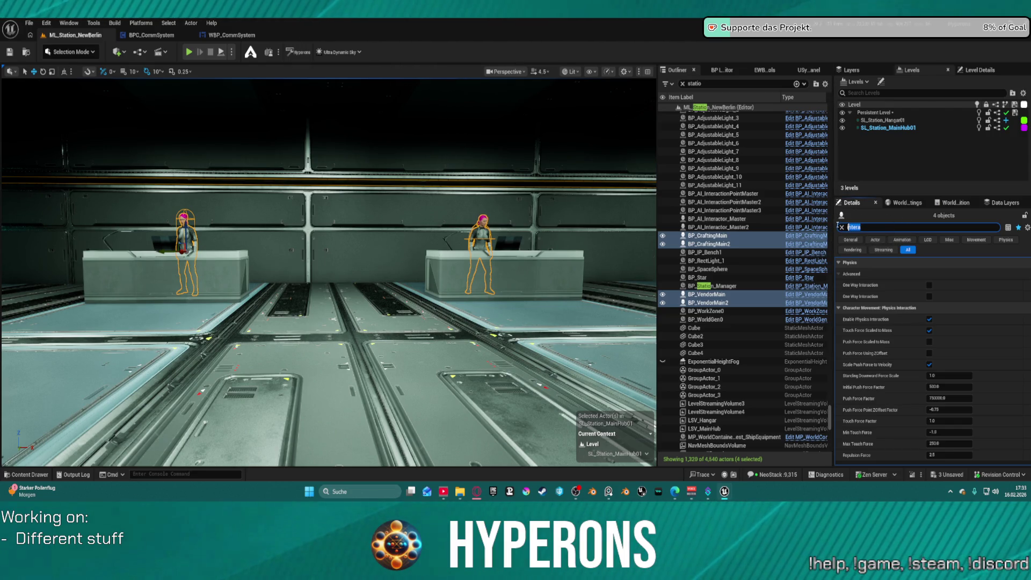
type("acc")
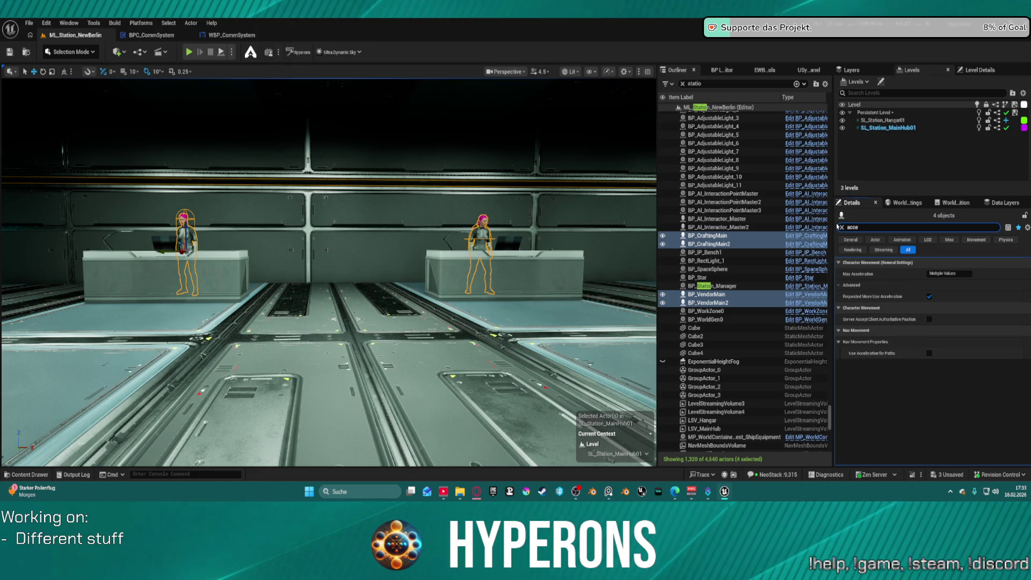
left_click(842, 227)
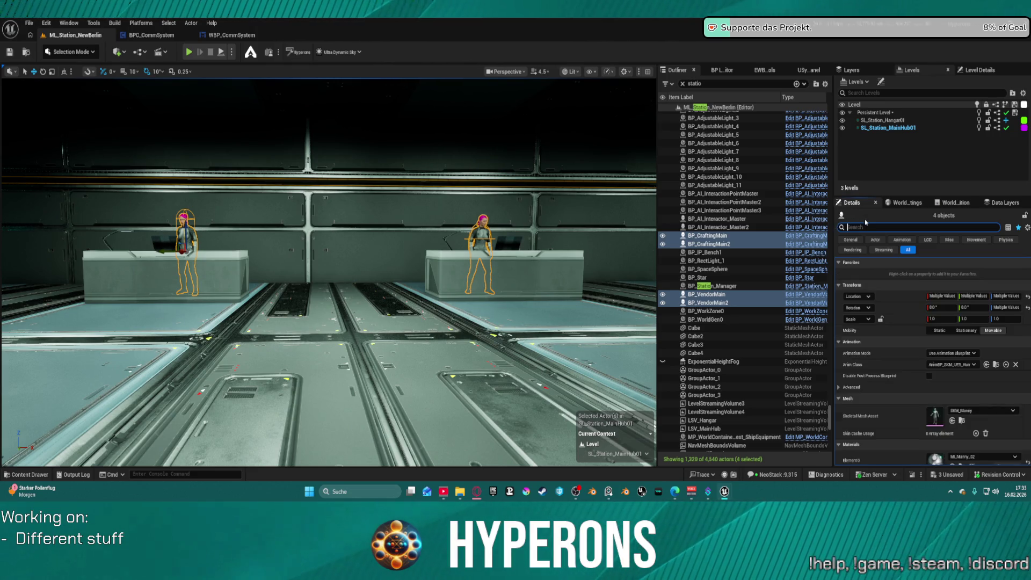
left_click(812, 239)
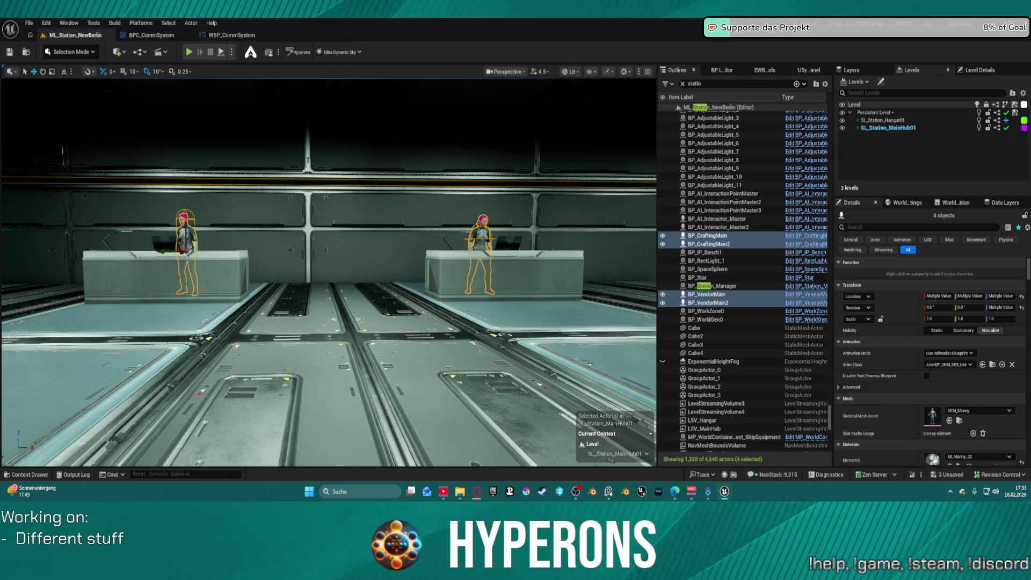
key("ctrl+c")
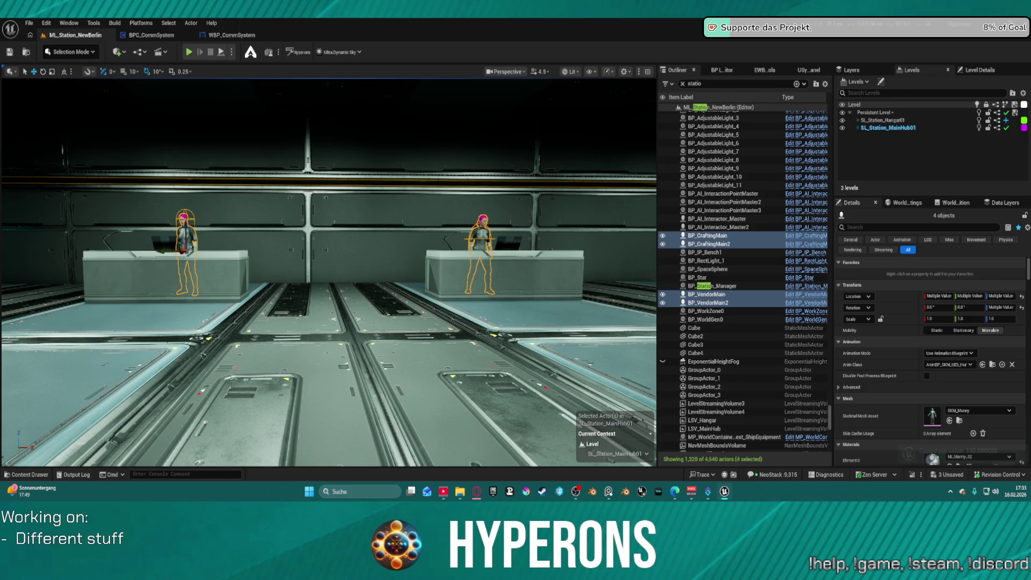
key("ctrl+v")
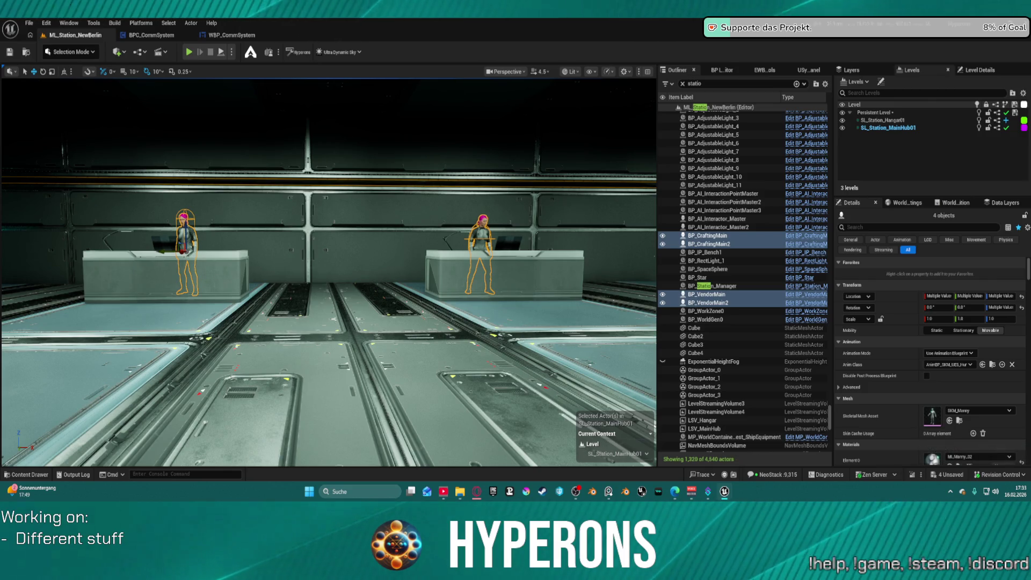
Frame the NPCs, then select only BP_VendorMain and paste the copied values into it
key("f")
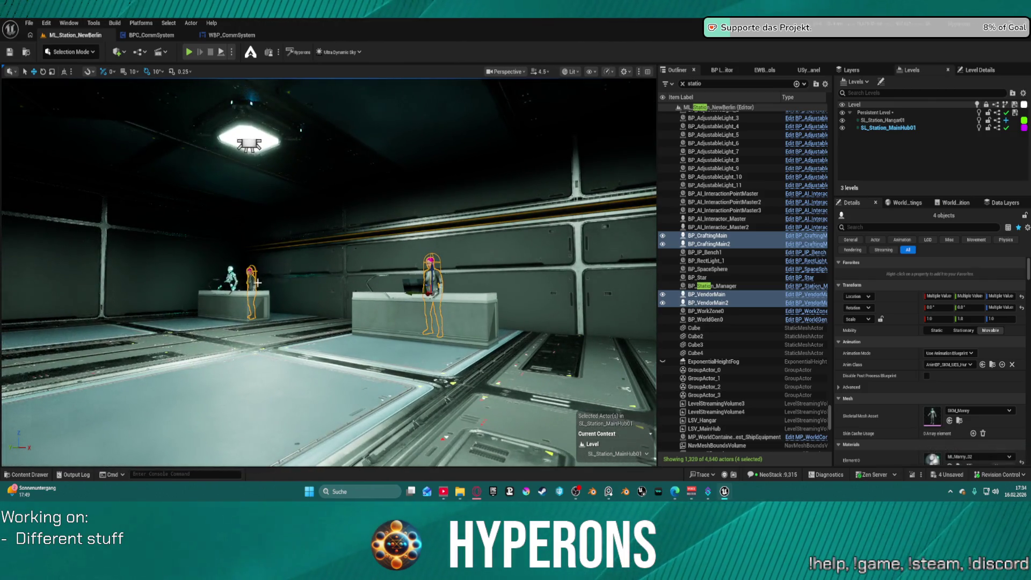
left_click(714, 295)
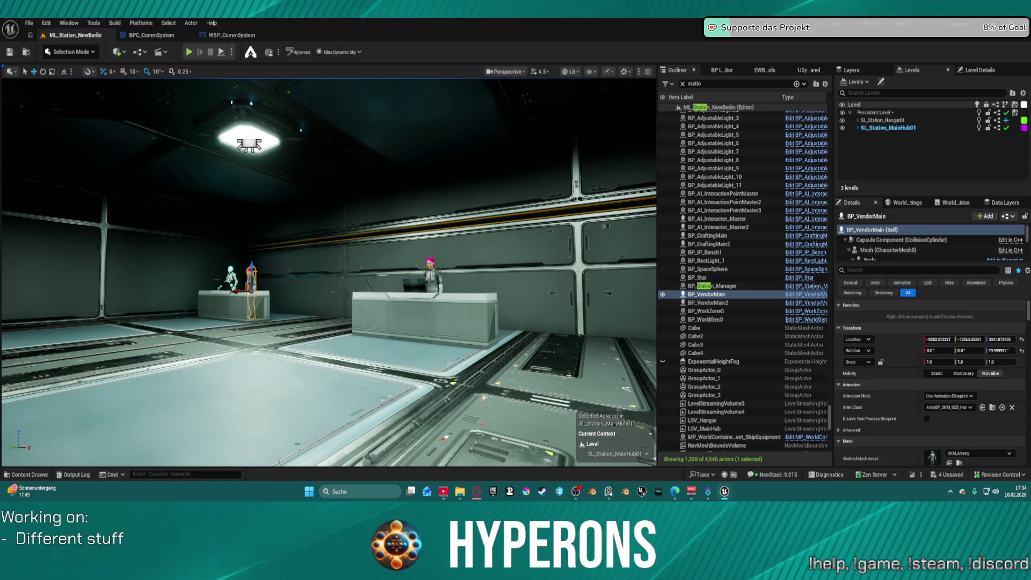
key("ctrl+v")
key("ctrl+v")
Start a play test and walk the character over the railing, across the hangar and into the corridor
key("alt+p")
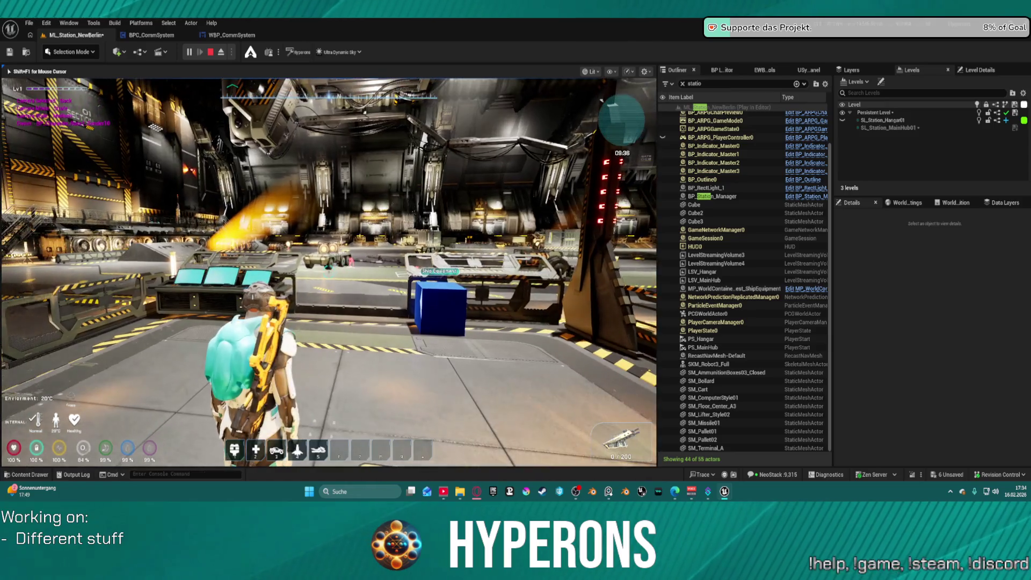
mouse_move(329, 273)
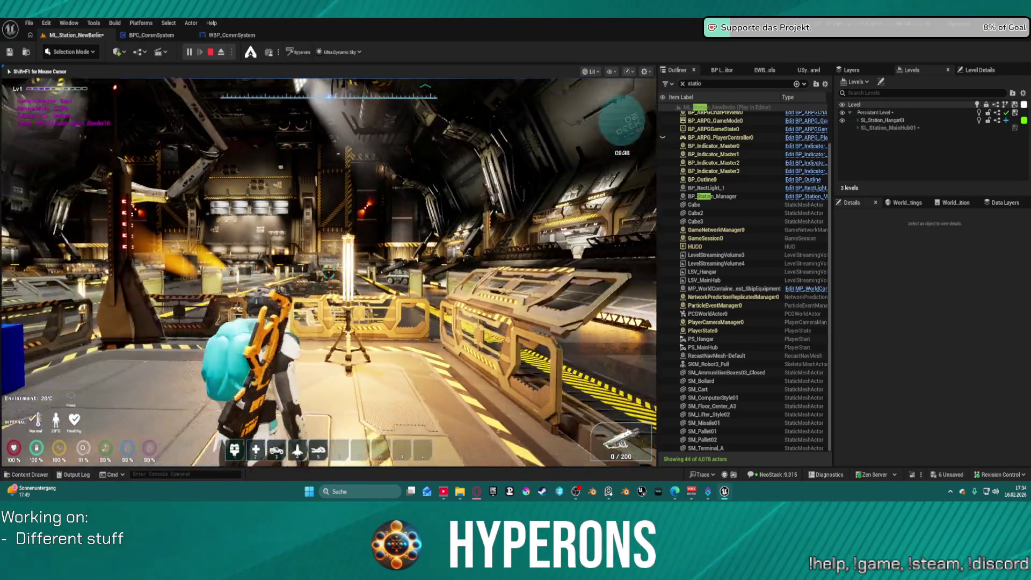
key("w")
key("space")
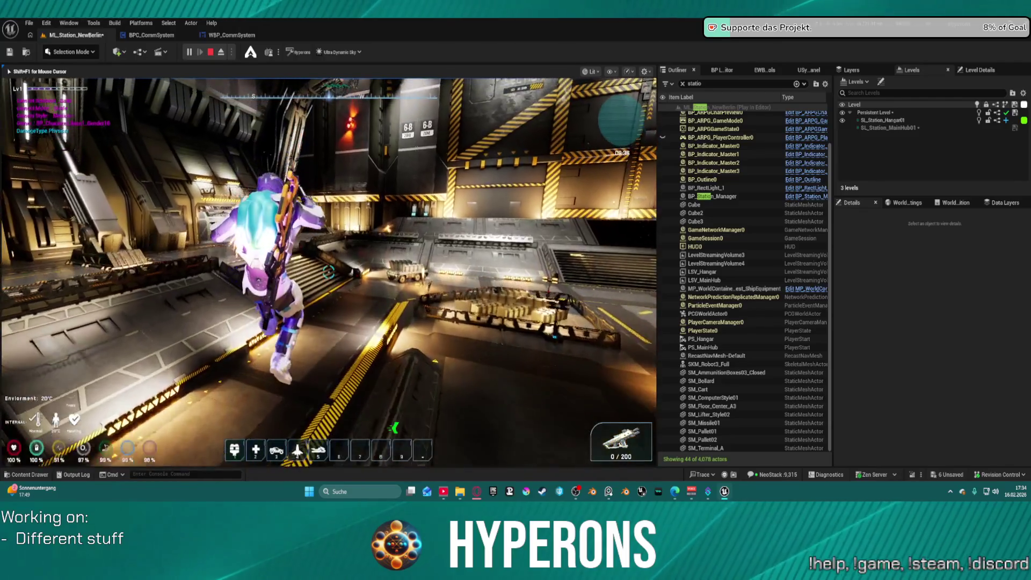
key("w")
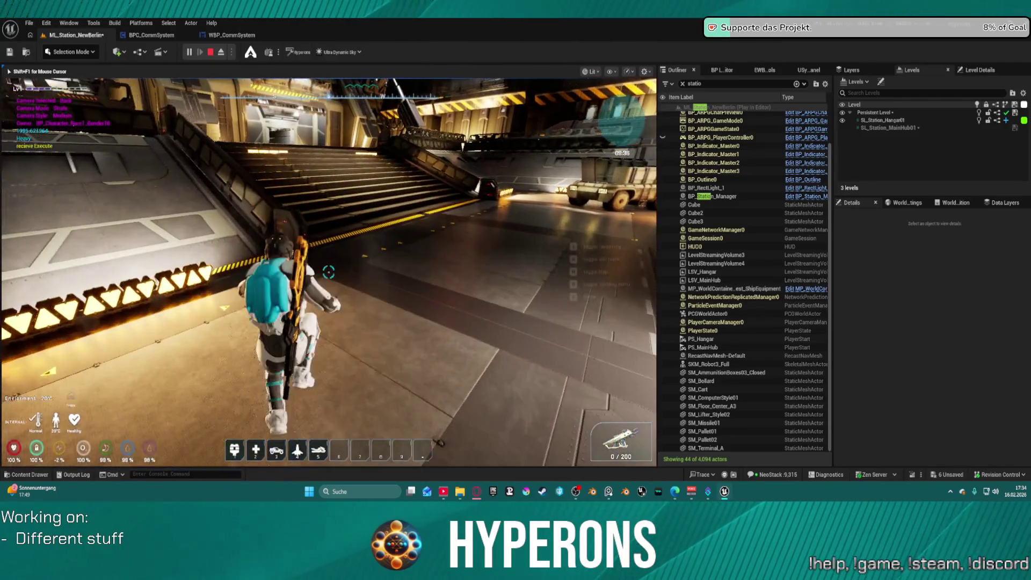
key("w")
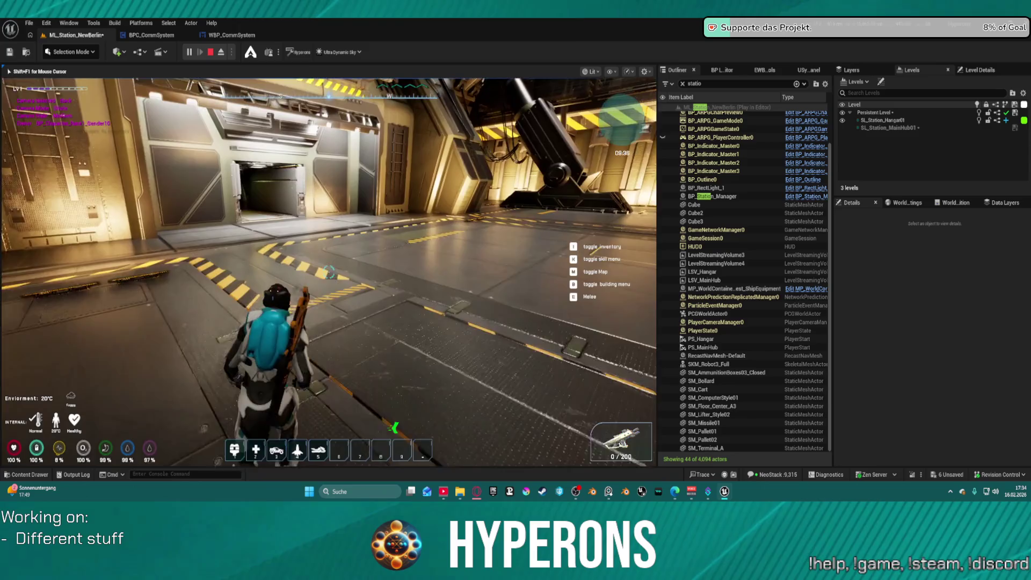
key("w")
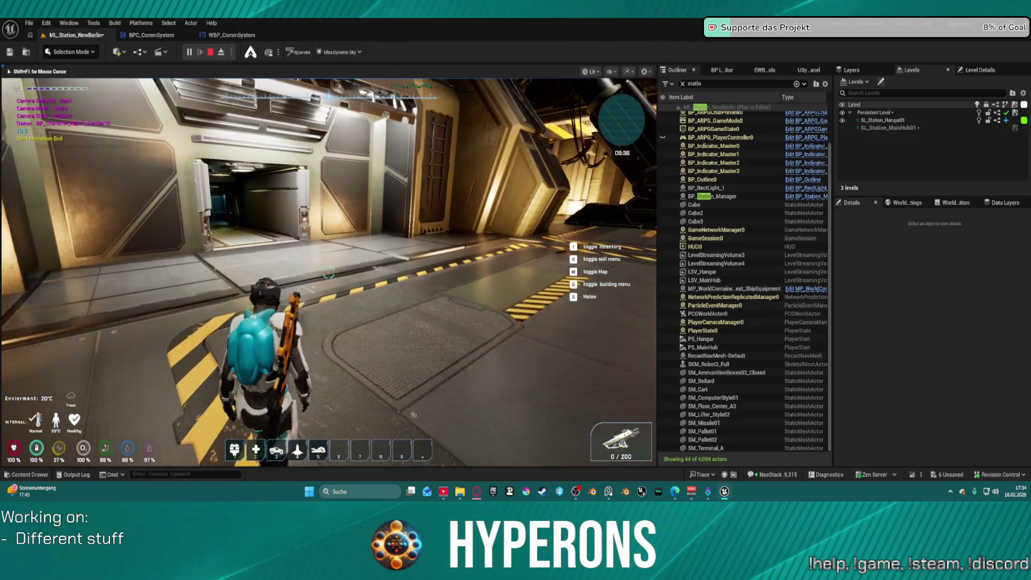
key("w")
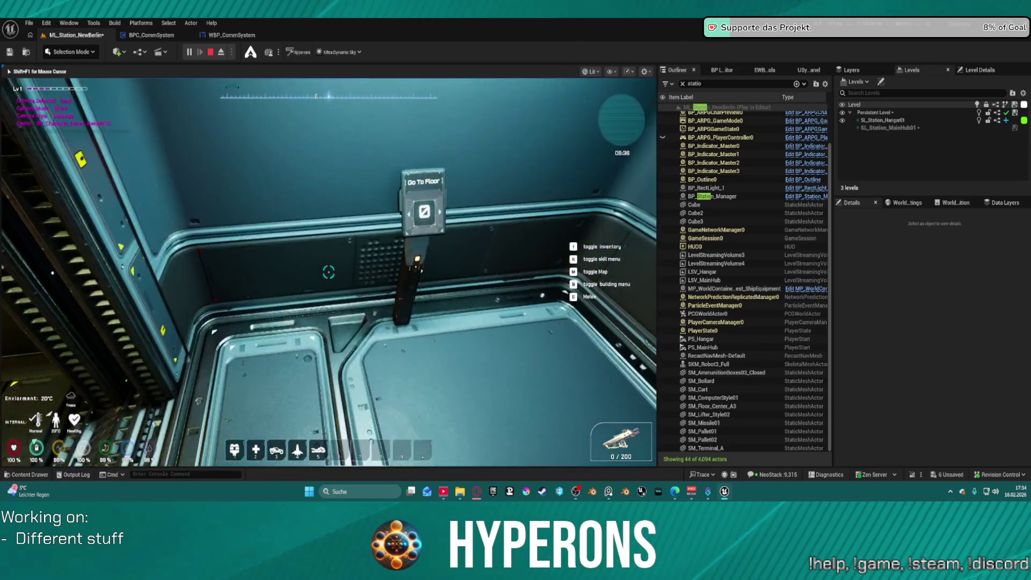
Send the elevator to floor 1 and walk the character across the red landing pad
key("w")
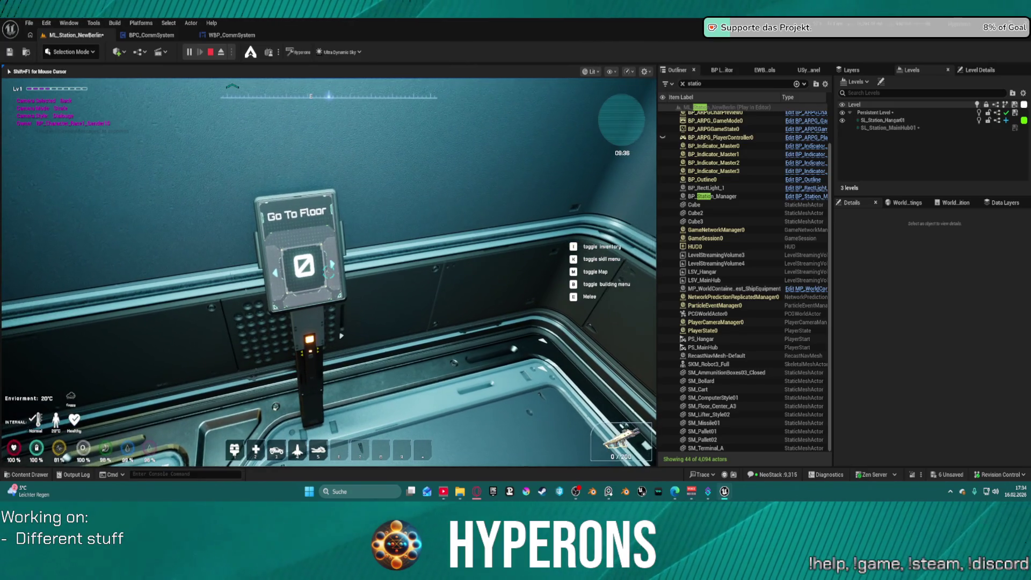
left_click(329, 272)
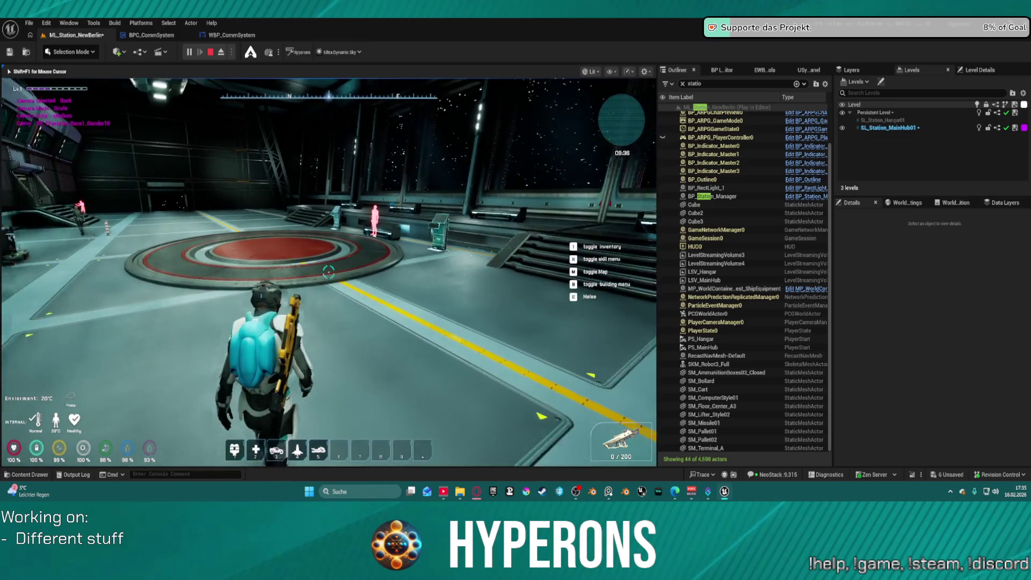
key("w")
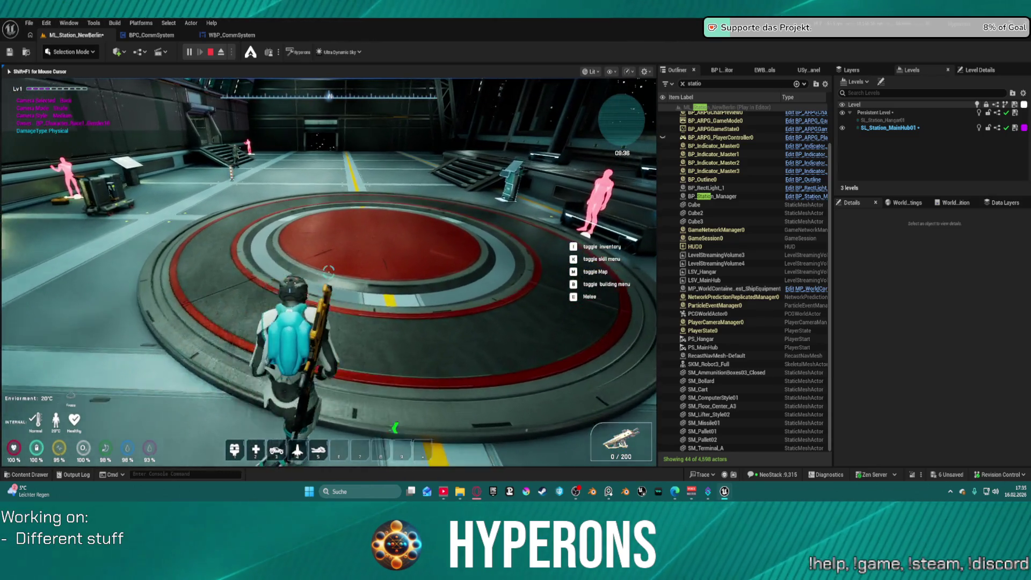
key("w")
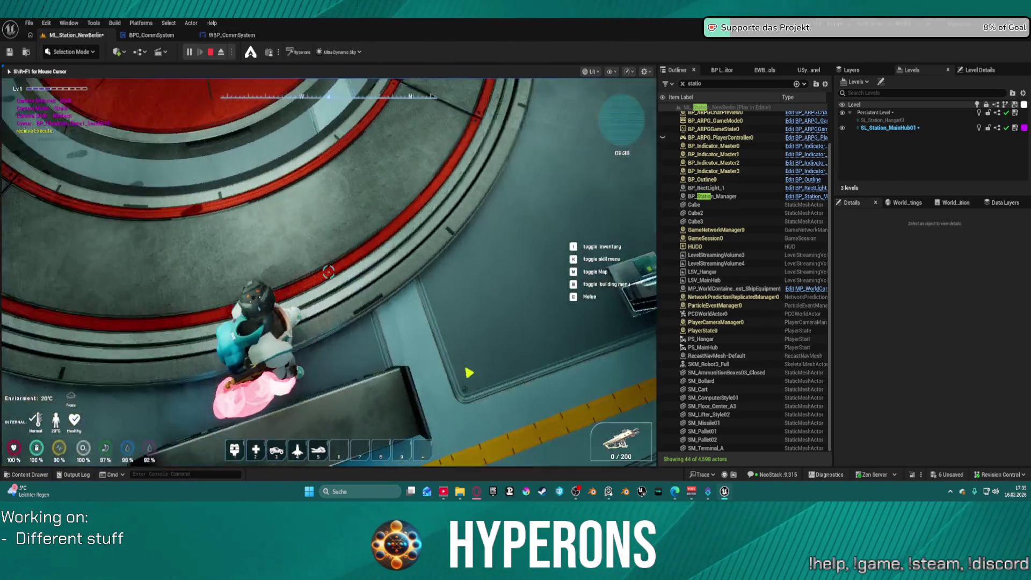
key("w")
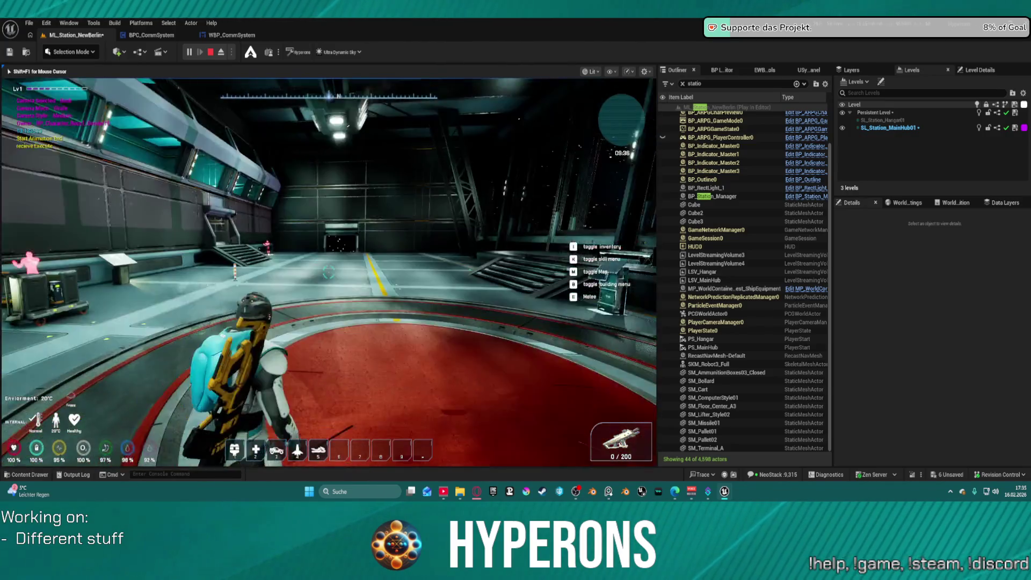
Free the mouse with Shift+F1 and show the navigation mesh overlay with P
mouse_move(329, 272)
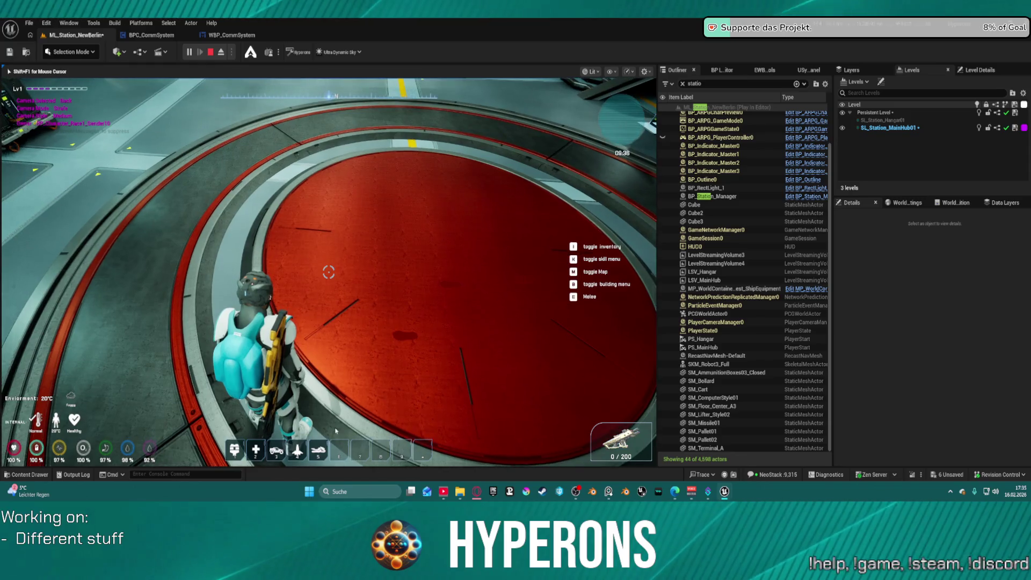
key("shift+F1")
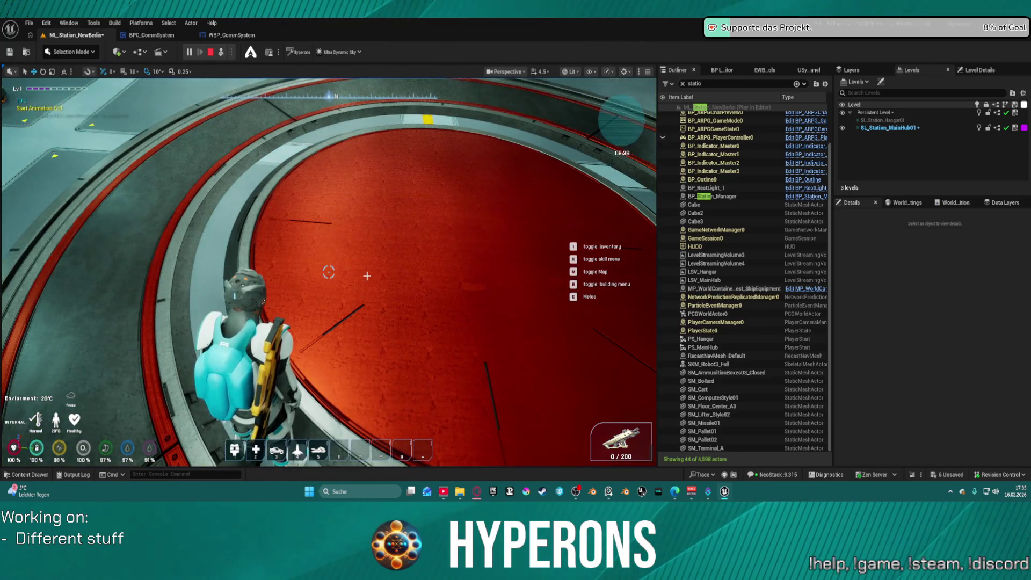
key("p")
left_click(417, 245)
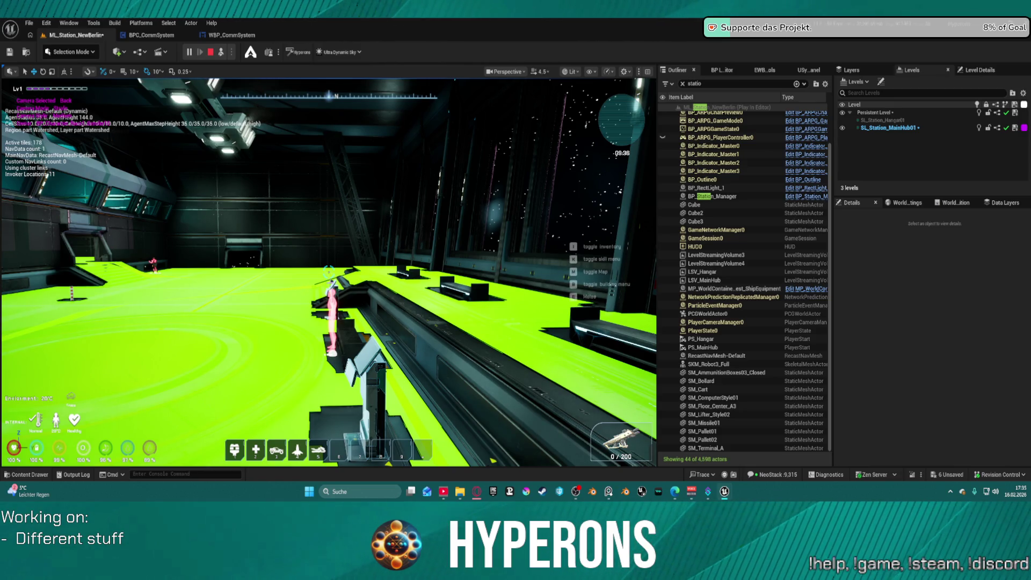
Repossess the character to inspect hangar navmesh coverage, eject with F8, then run forward toward the doorway
key("F8")
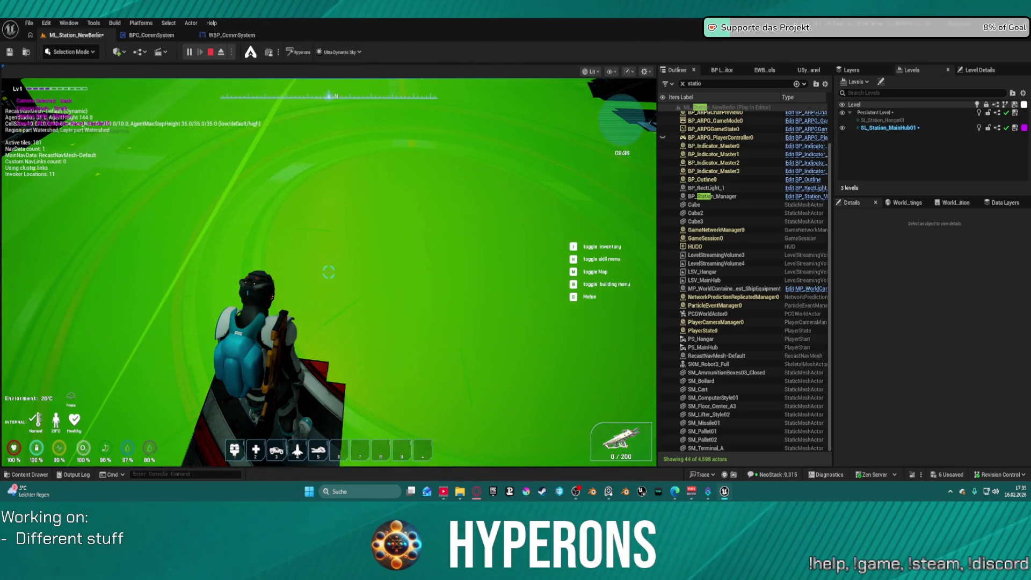
left_click(329, 272)
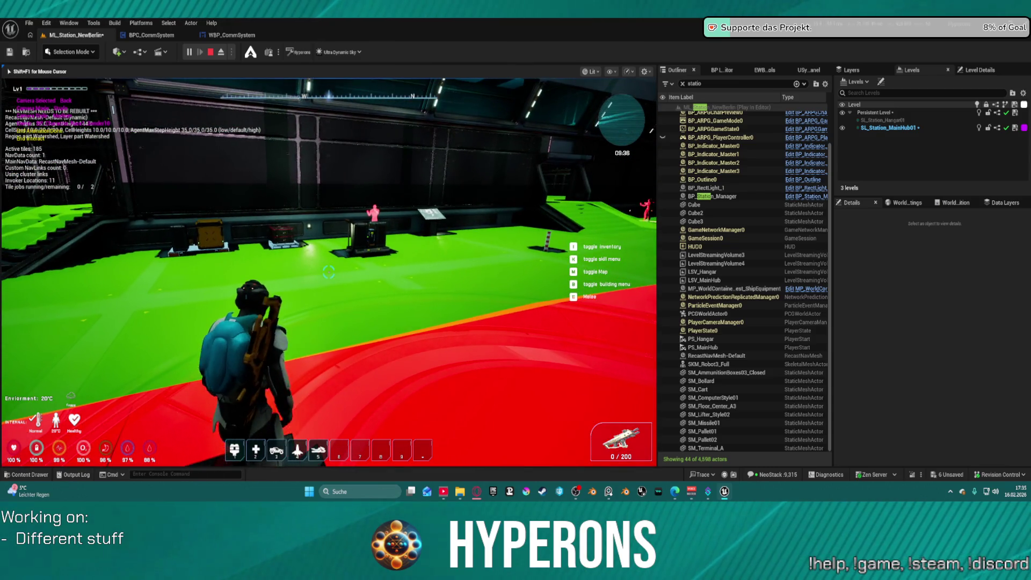
key("shift+F1")
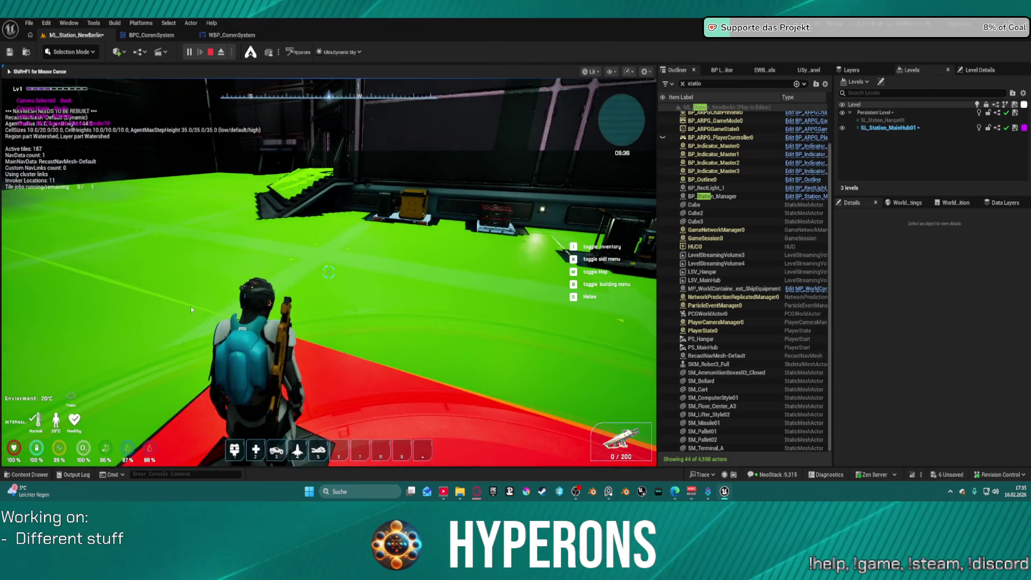
key("F8")
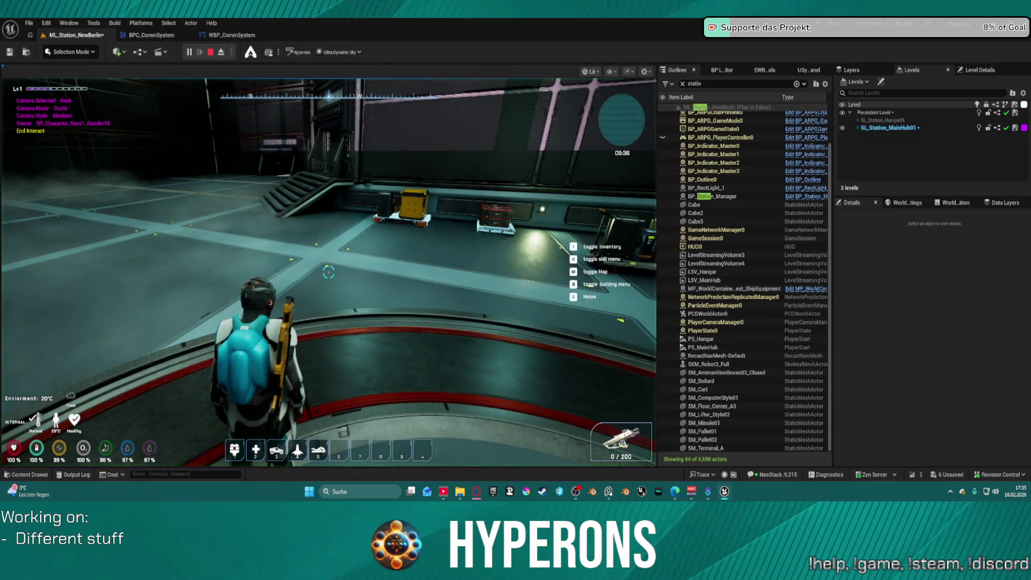
left_click(328, 272)
key("w")
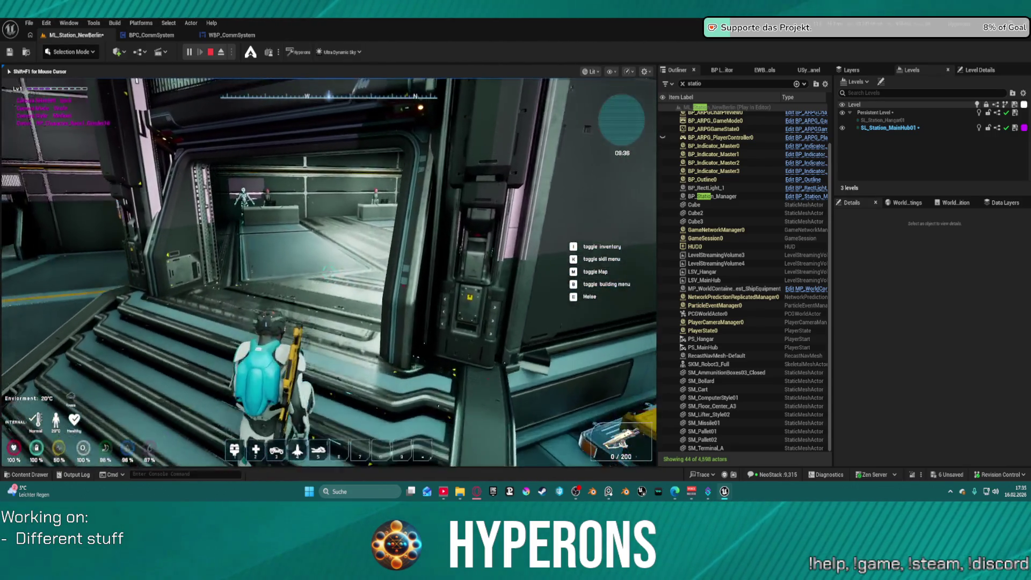
Walk to the Vendor counter, open its trade window, then close it
key("w")
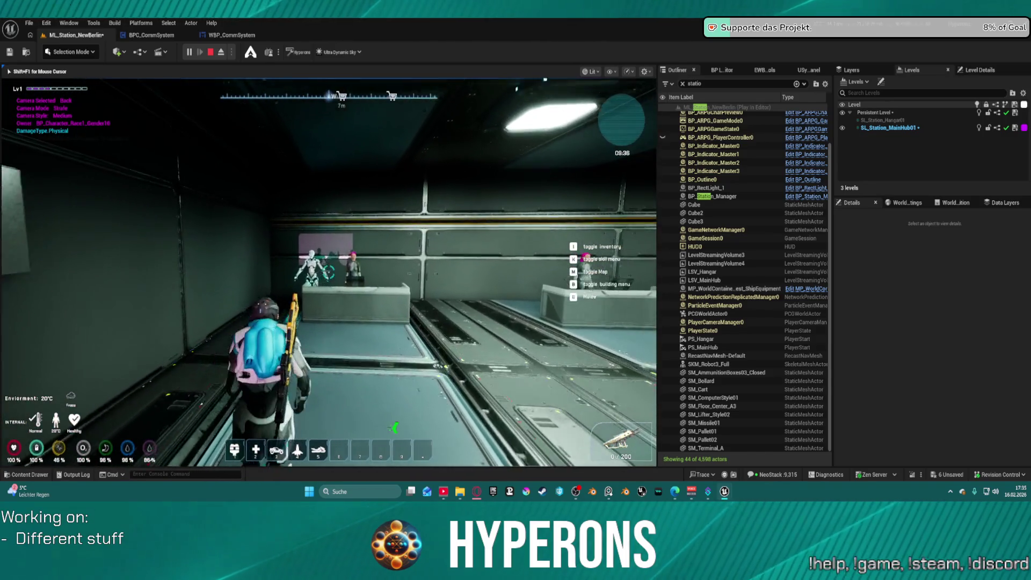
key("w")
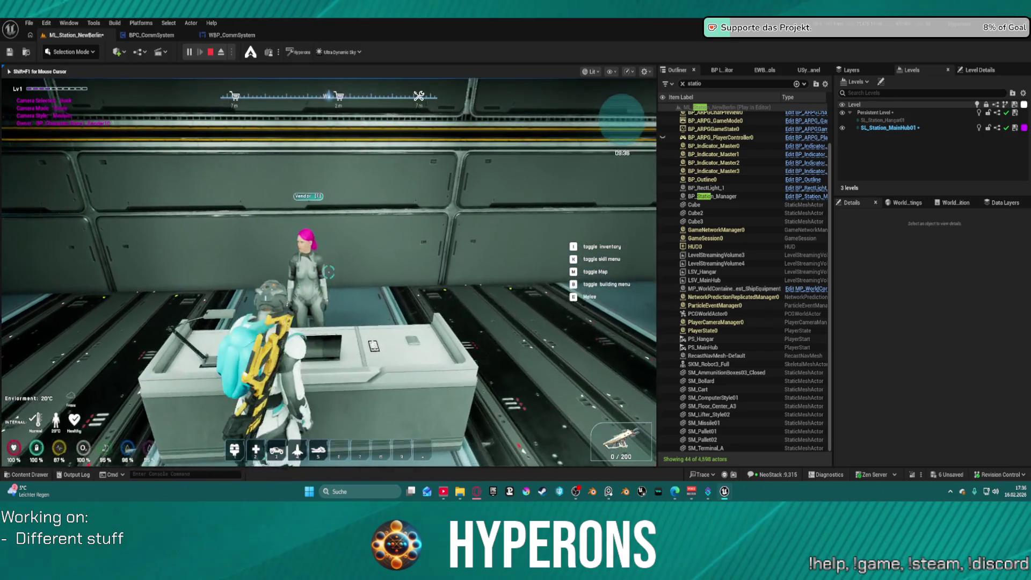
key("f")
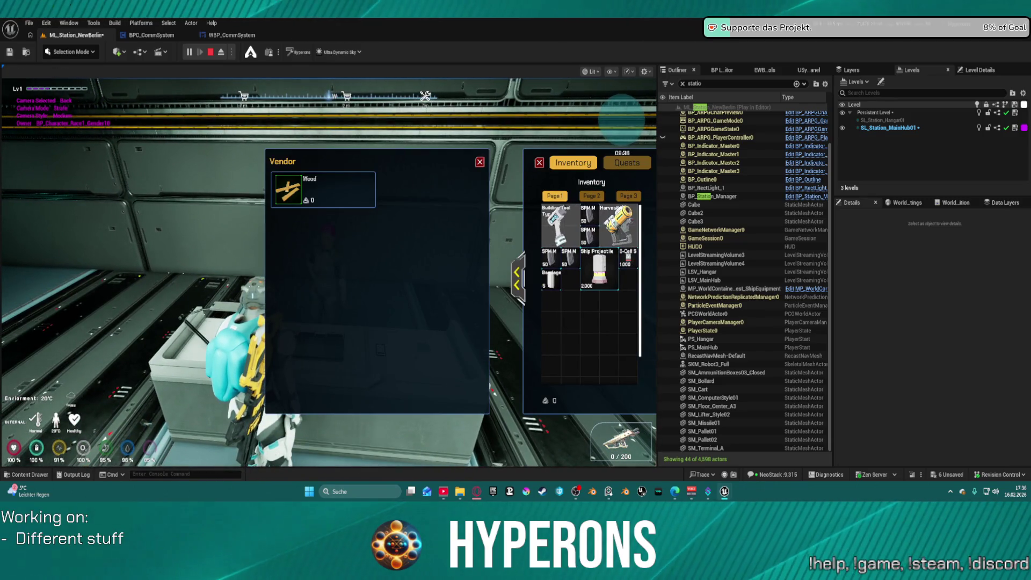
key("Escape")
Approach the Crafting - ABC NPC, open its crafting window, then close it
key("d")
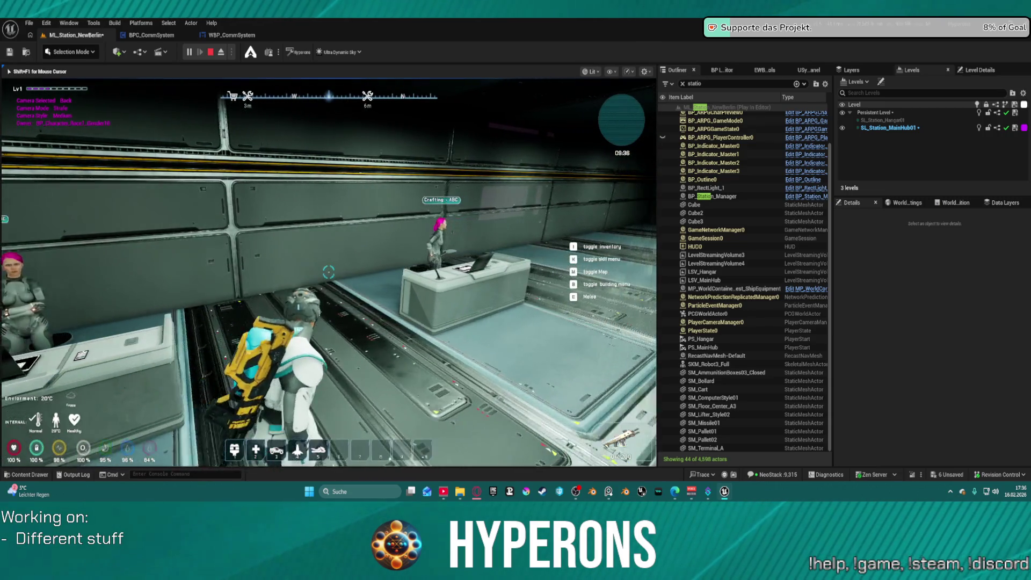
key("w")
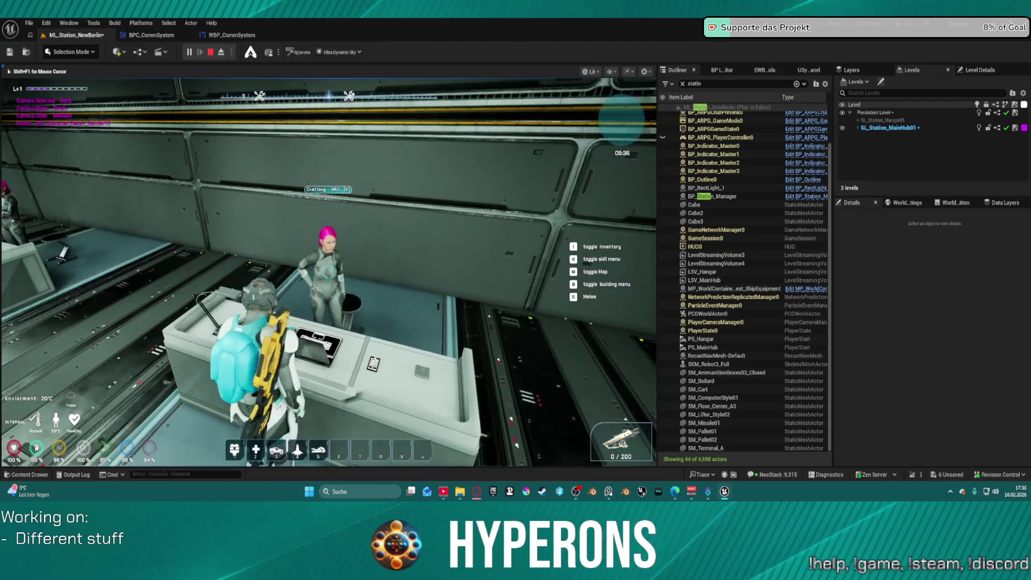
key("e")
left_click(503, 166)
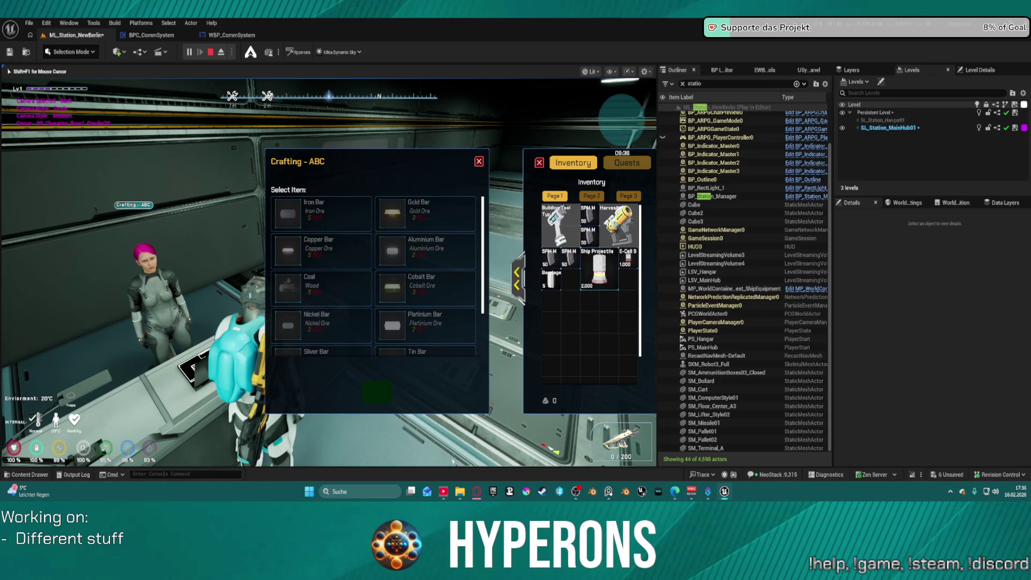
key("w")
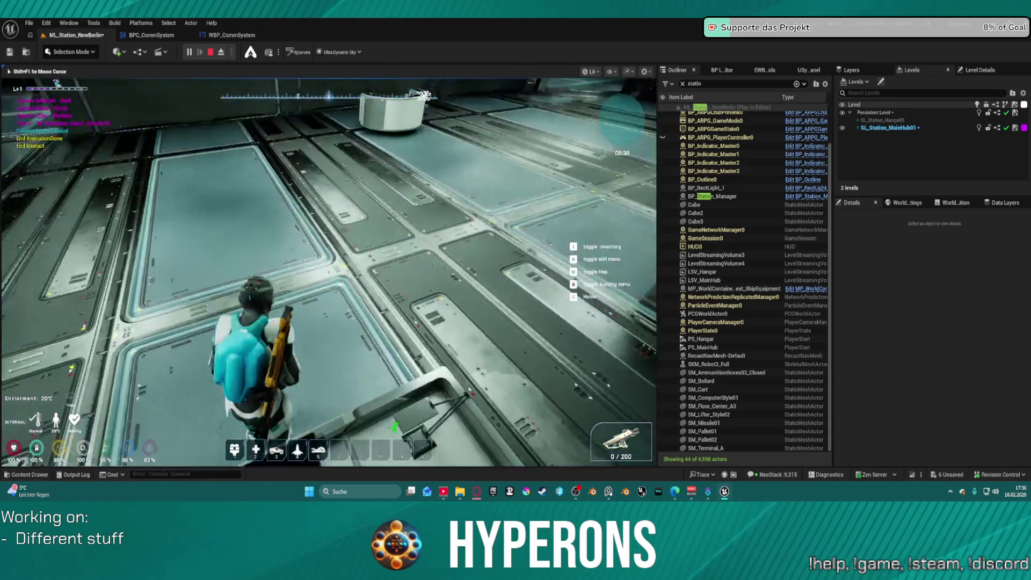
key("w")
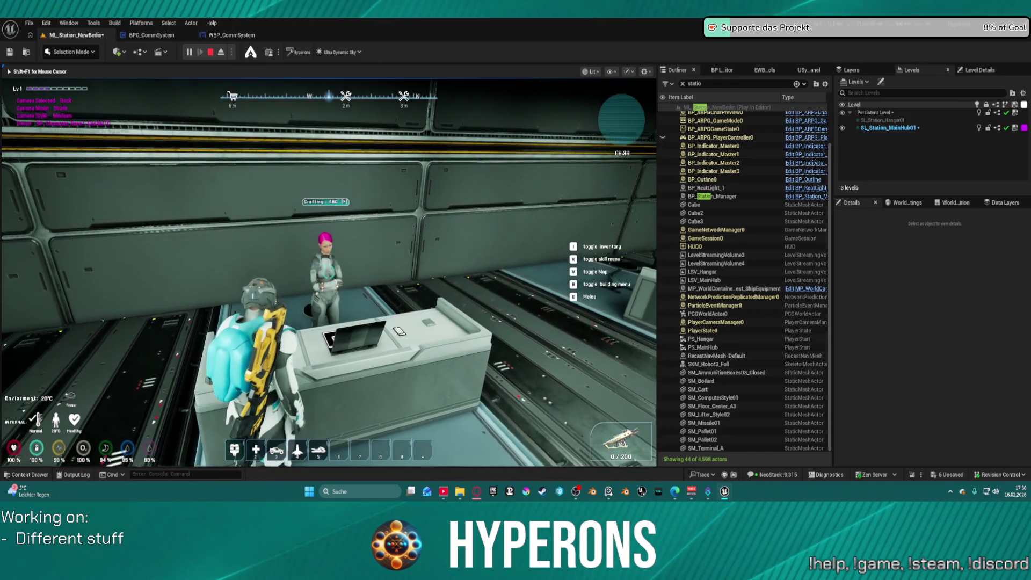
key("f")
key("s")
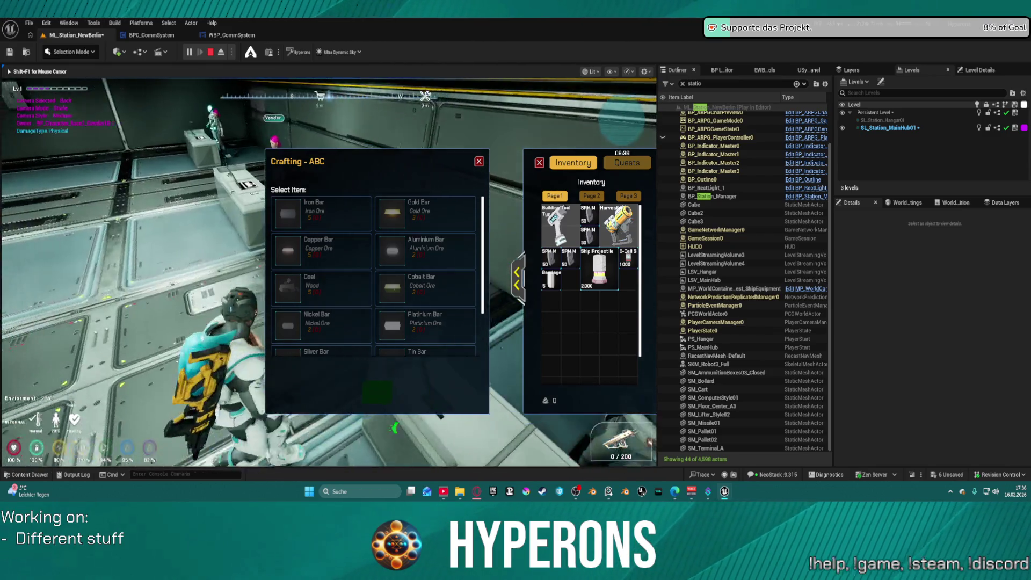
key("Escape")
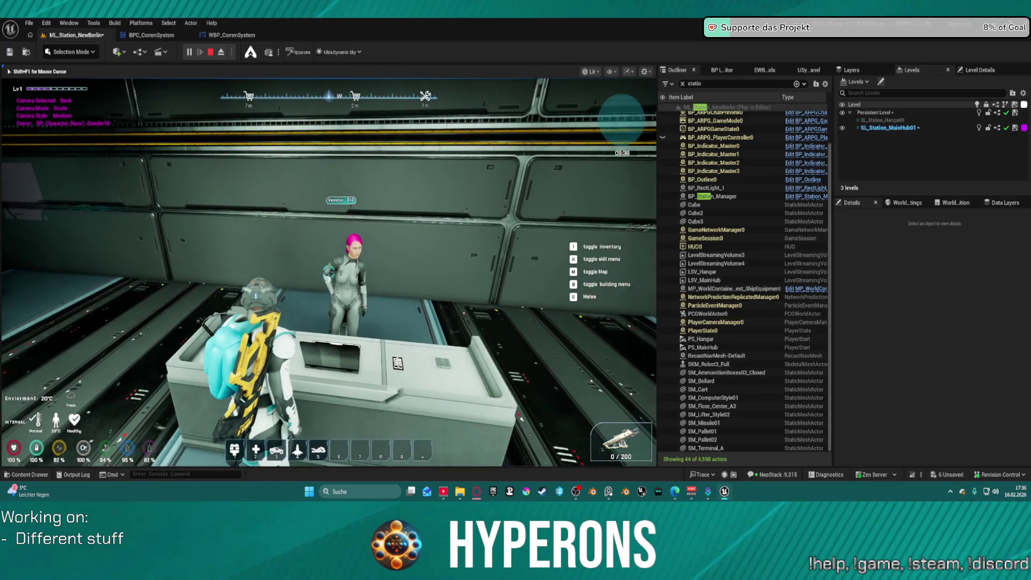
Reopen the Vendor window, end the play test, and right-click a wall piece
key("f")
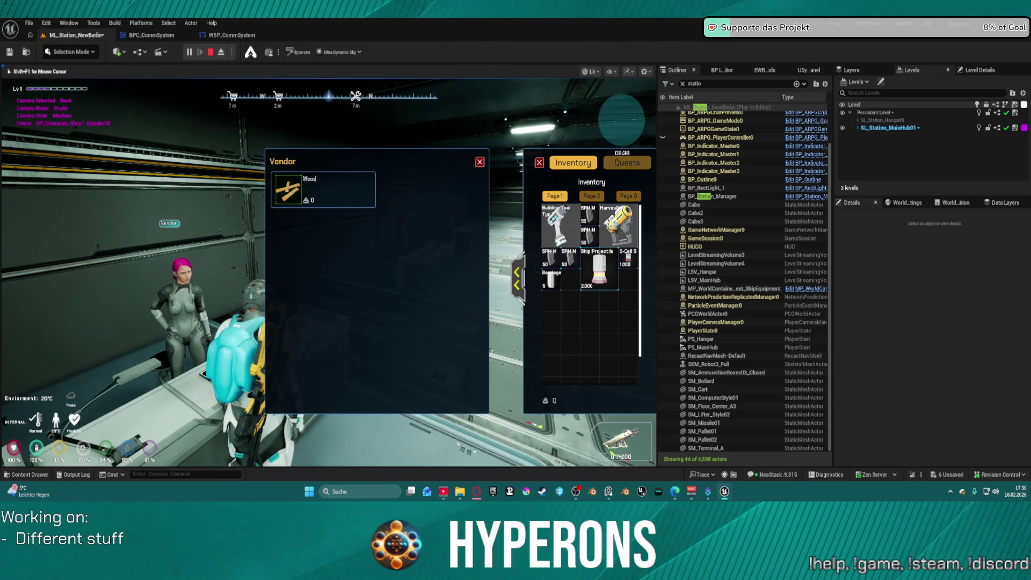
key("Escape")
right_click(57, 182)
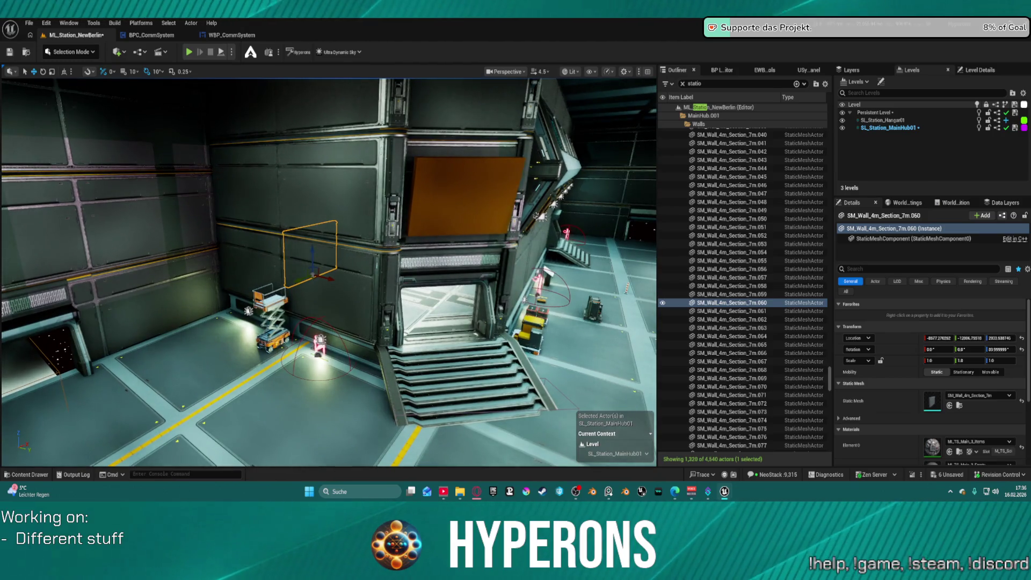
Fly the viewport back to the hangar overview with the round red platform, orange-panel wall and stairs
key("1")
left_click_drag(329, 269, 253, 252)
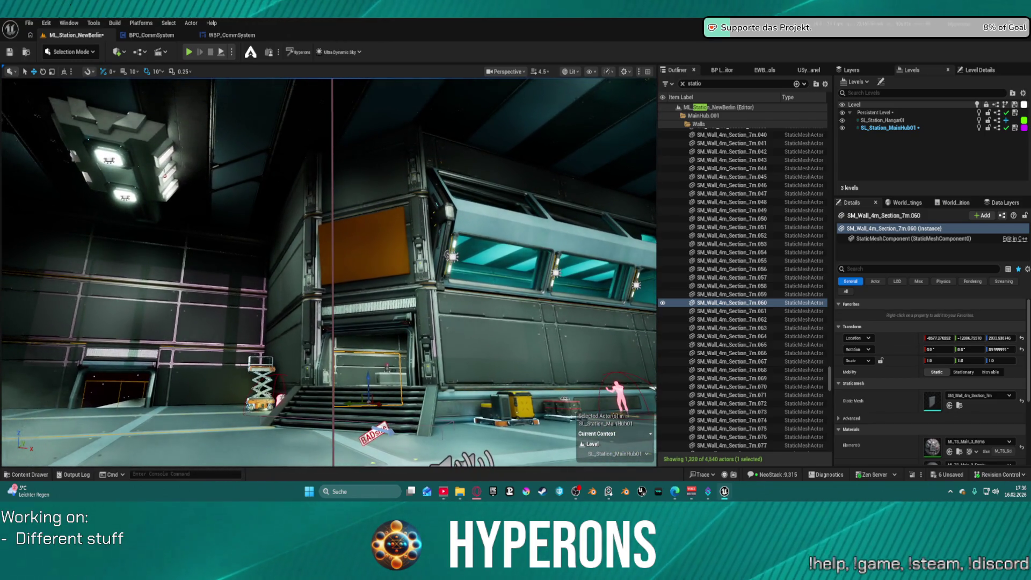
key("2")
key("1")
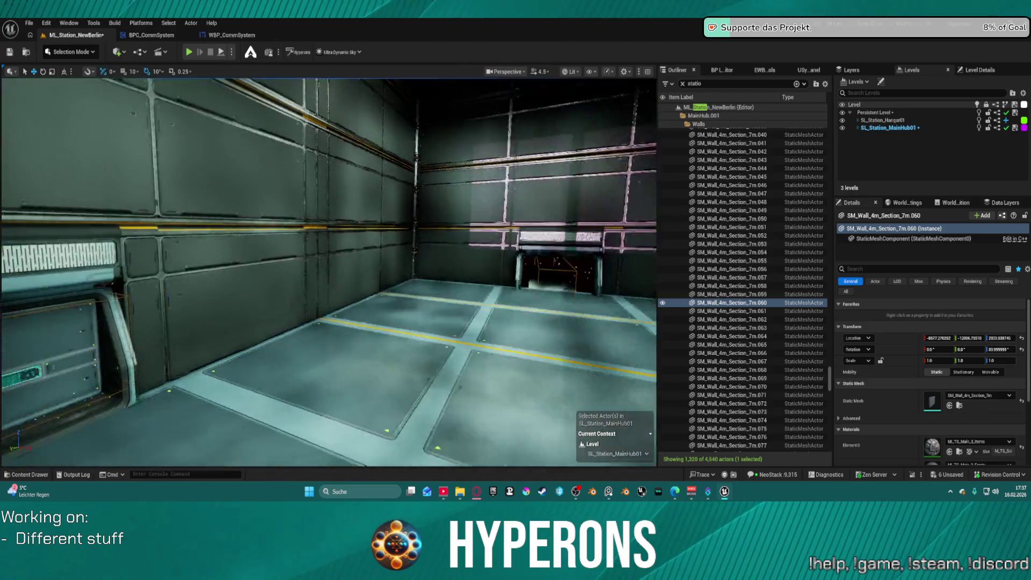